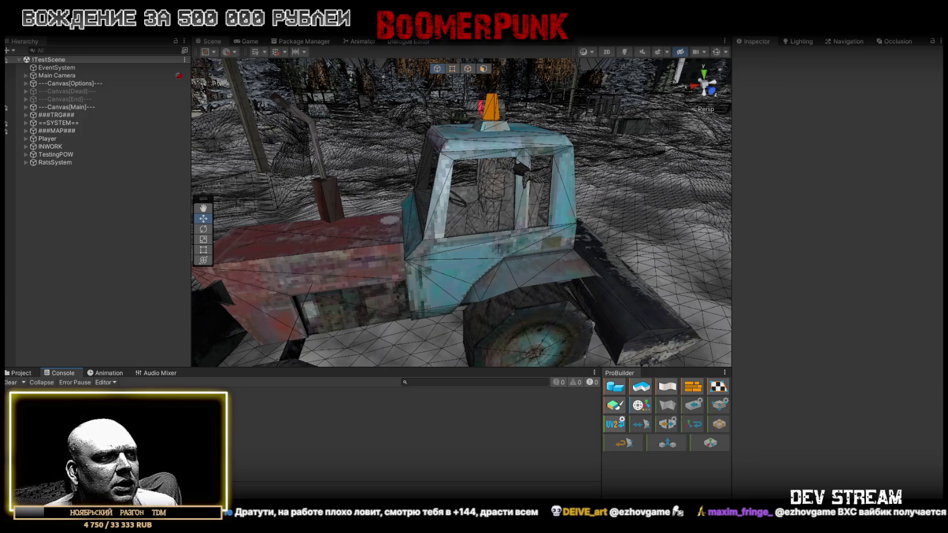
Switch from the Unity Editor to the browser's Asset Store free-assets results.
key("alt+Tab")
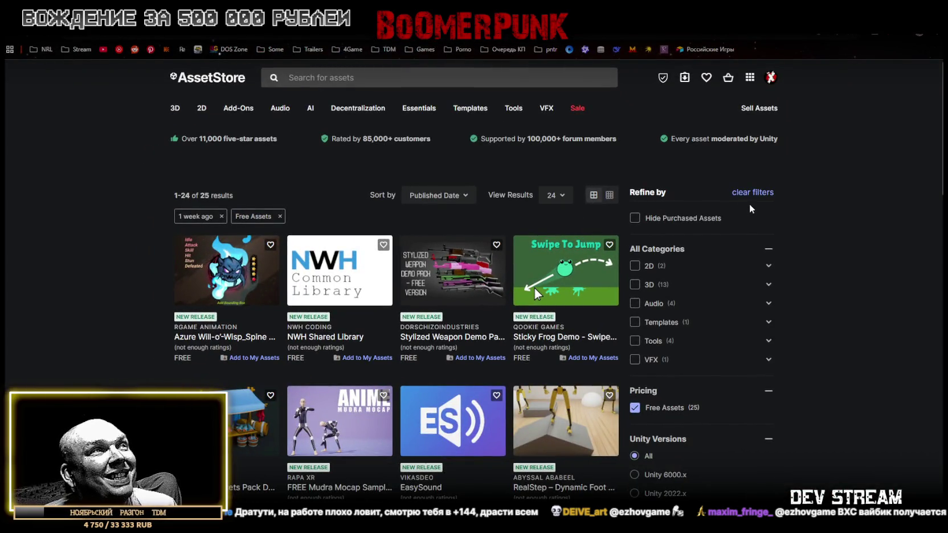
scroll(740, 206, "down", 4)
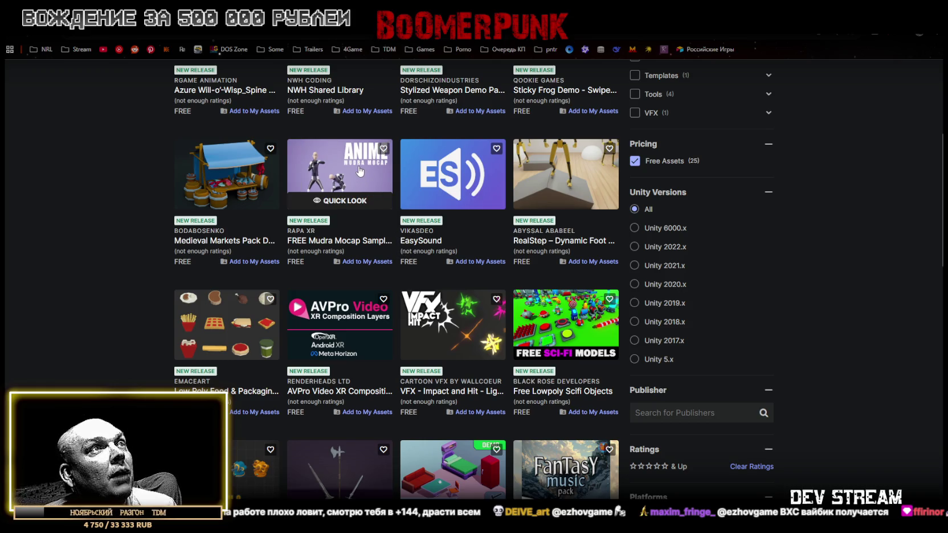
scroll(830, 184, "down", 1)
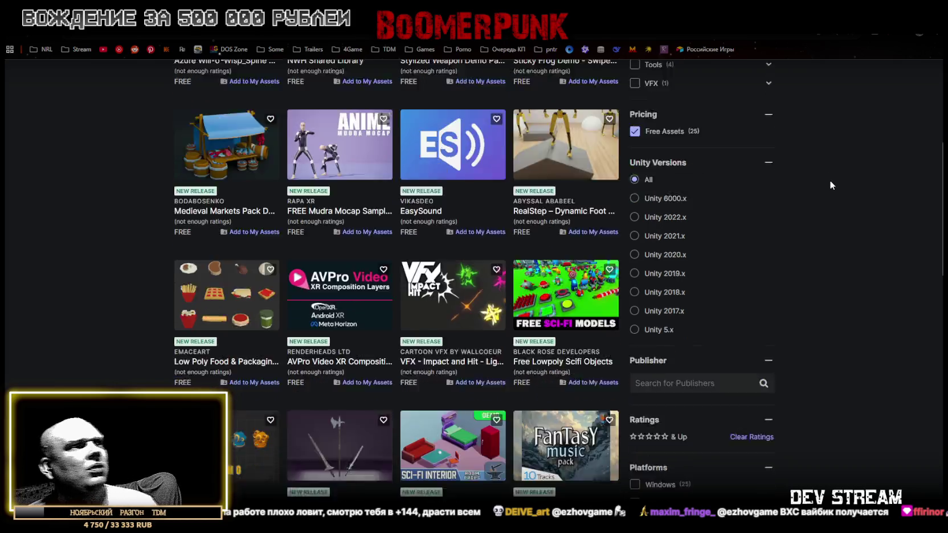
scroll(830, 179, "down", 7)
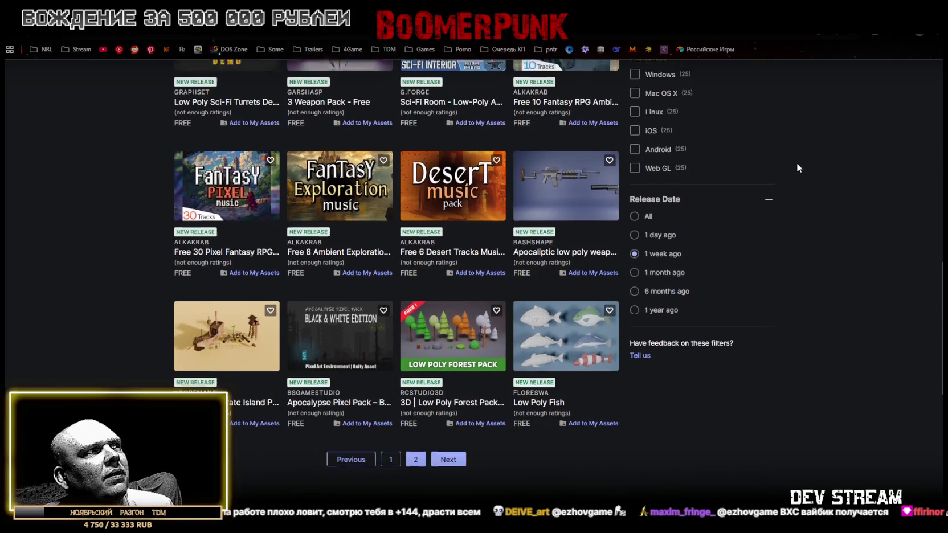
left_click(408, 457)
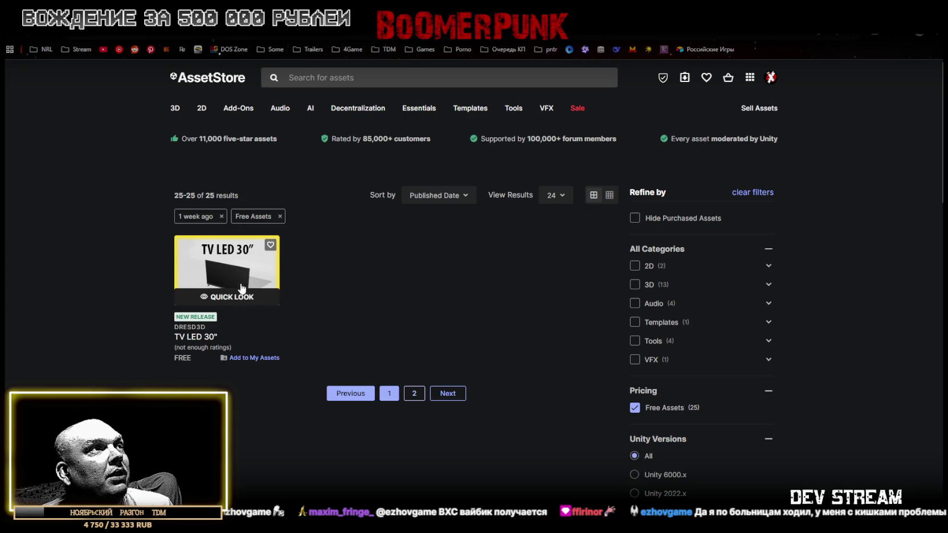
left_click(389, 393)
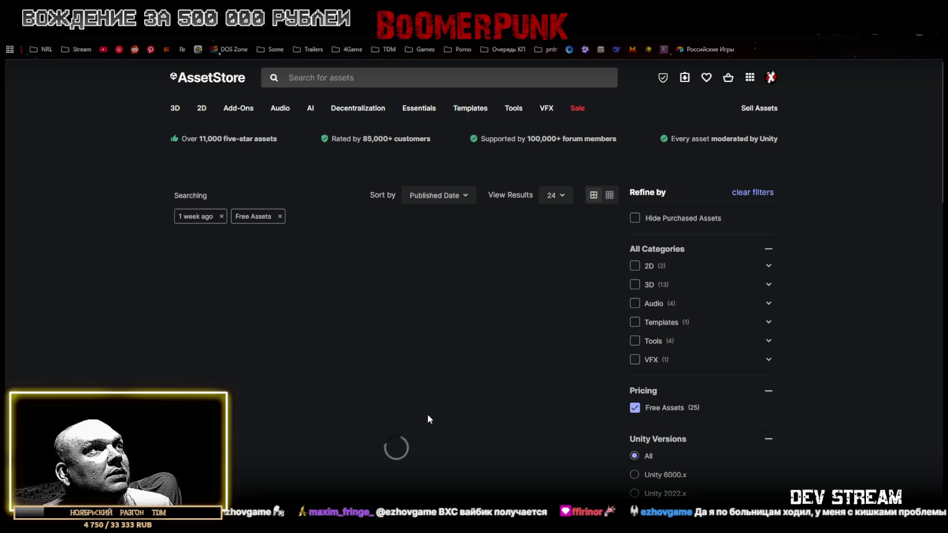
scroll(281, 203, "down", 1)
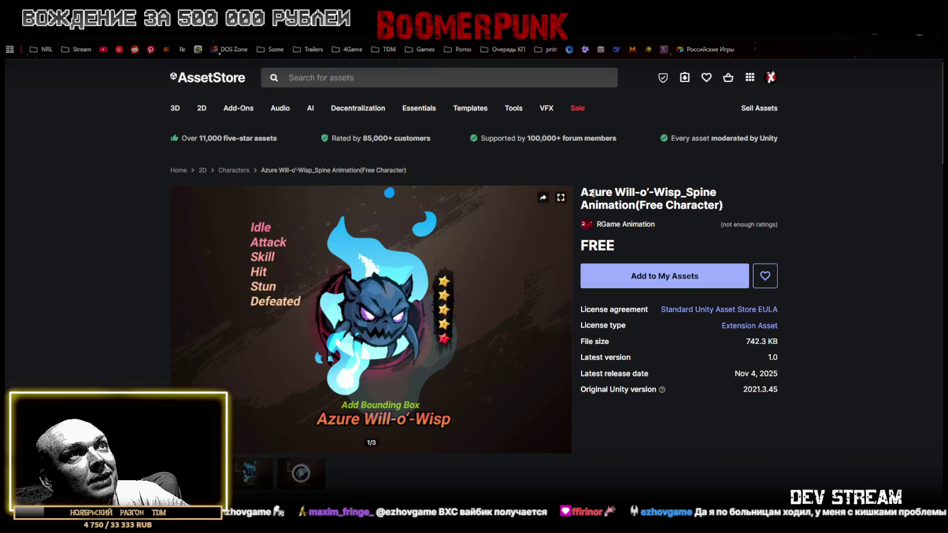
mouse_move(593, 194)
left_mouse_down()
mouse_move(693, 193)
mouse_move(634, 206)
left_mouse_up()
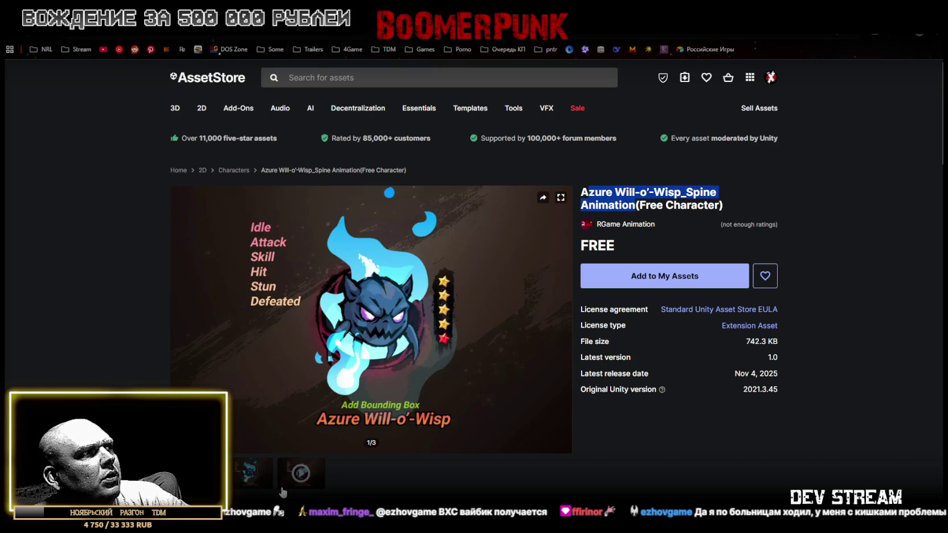
left_click(299, 477)
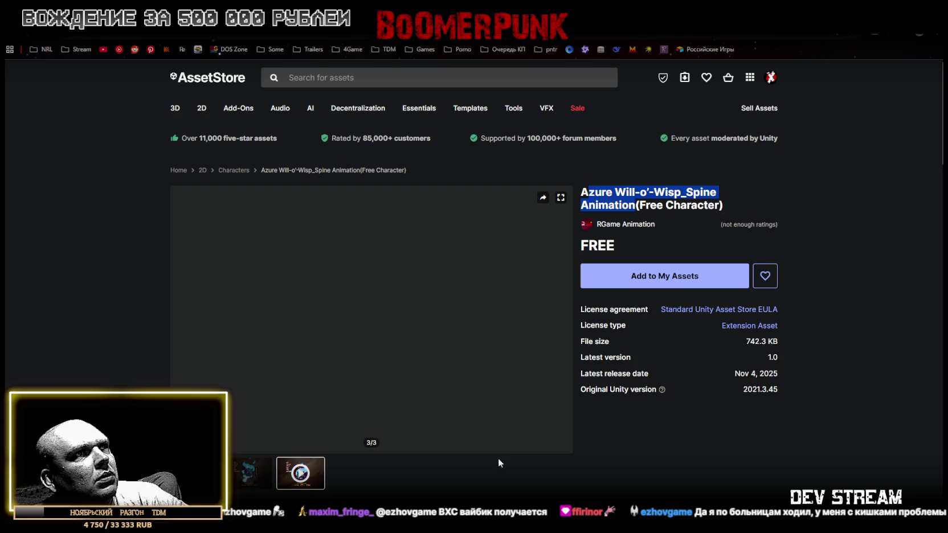
scroll(501, 439, "down", 5)
scroll(489, 416, "up", 4)
scroll(455, 370, "up", 1)
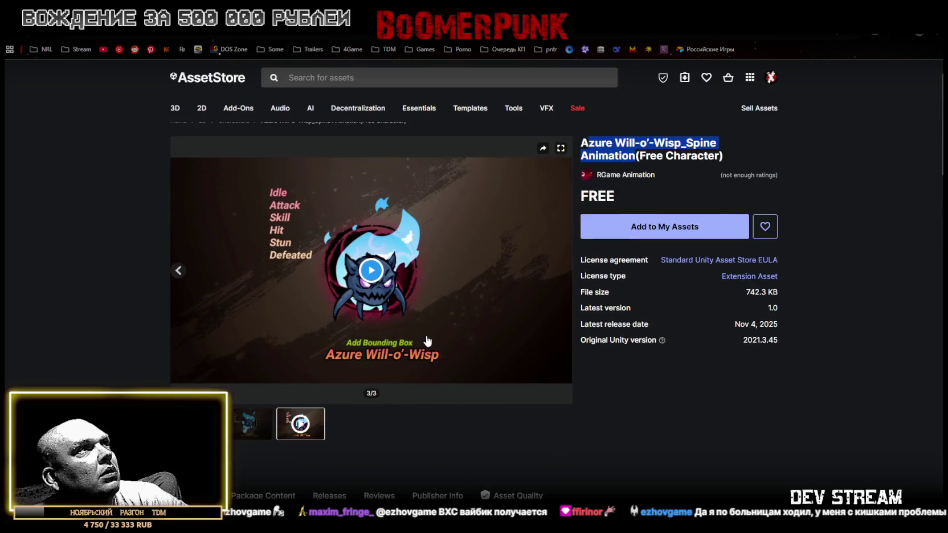
scroll(352, 156, "up", 2)
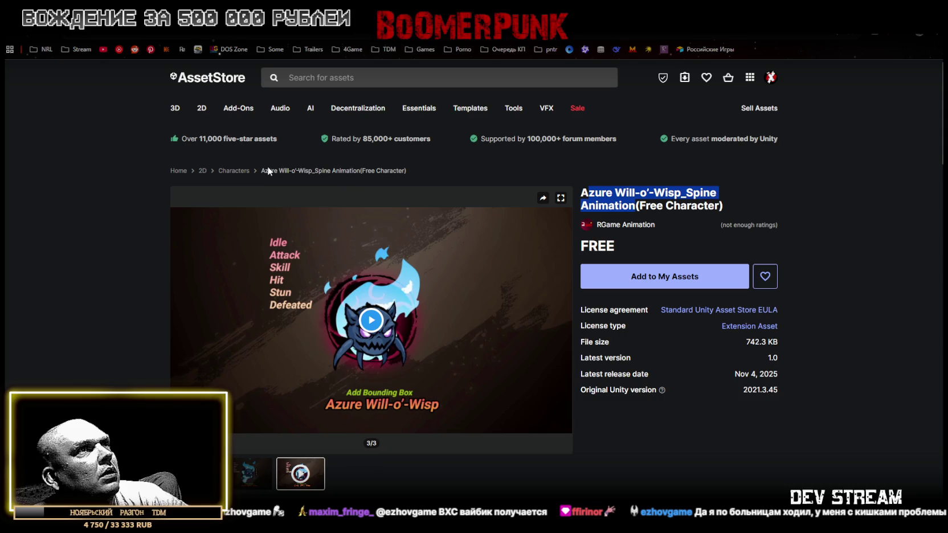
scroll(600, 393, "down", 3)
scroll(518, 367, "up", 3)
left_click(387, 334)
scroll(604, 421, "down", 1)
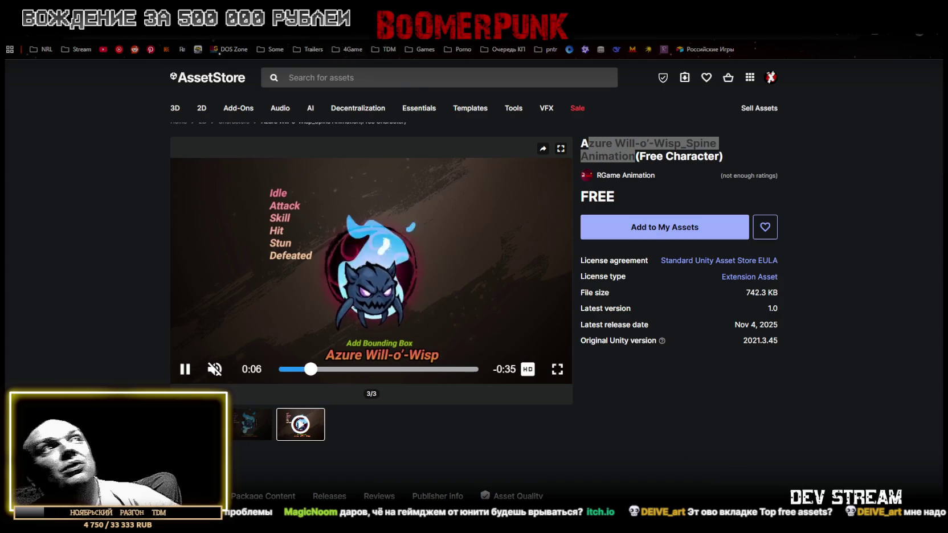
key("ctrl+l")
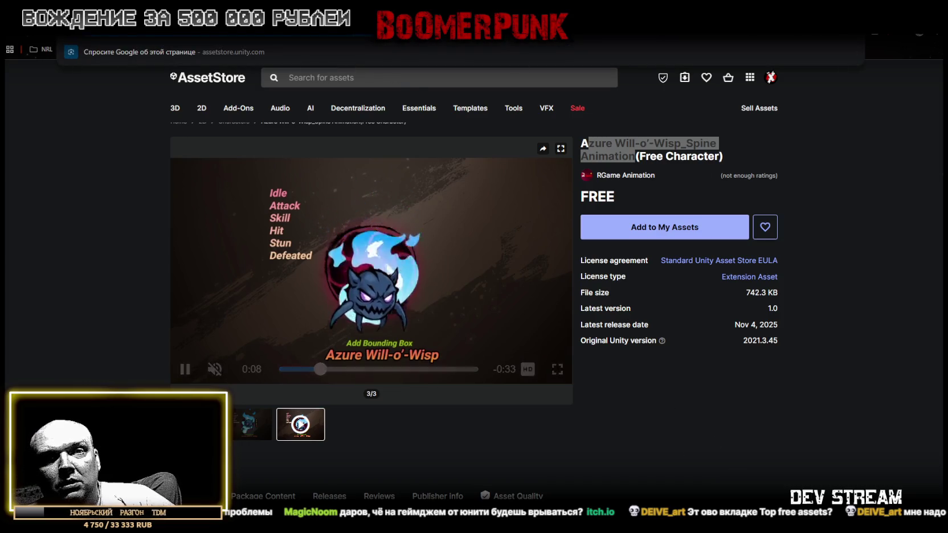
key("Escape")
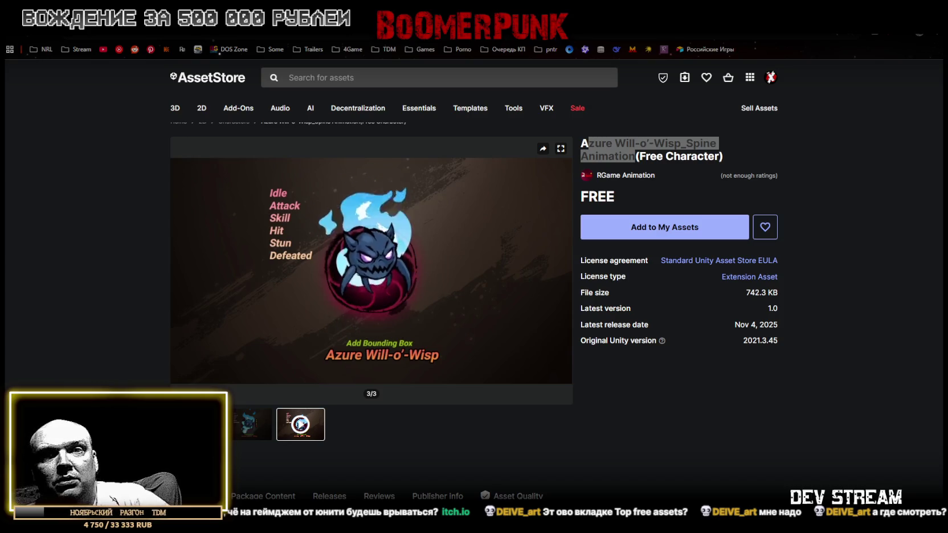
scroll(560, 444, "up", 1)
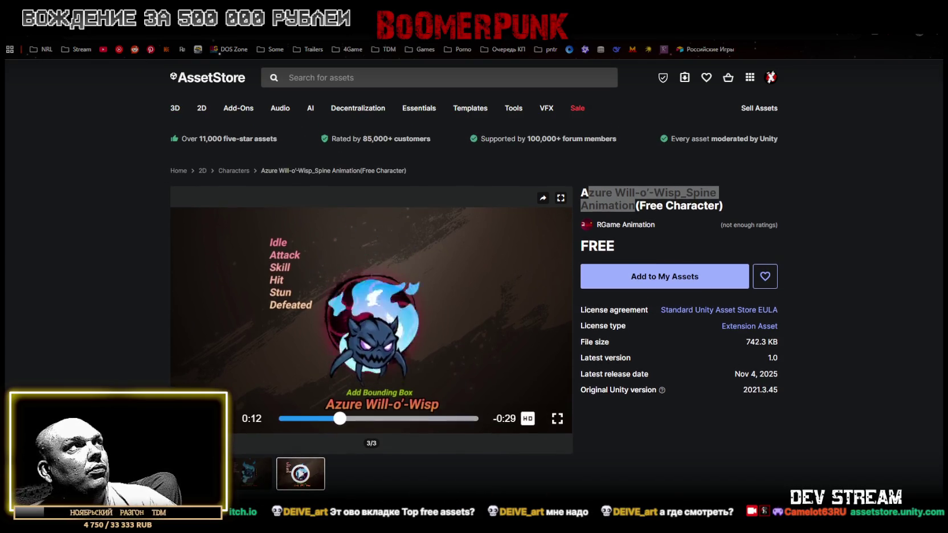
key("alt+Left")
mouse_move(176, 109)
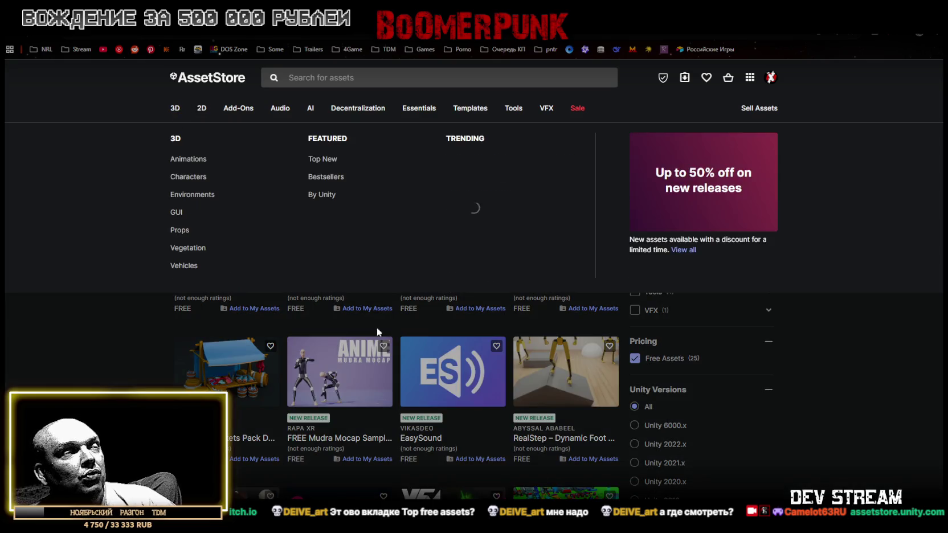
scroll(735, 316, "down", 3)
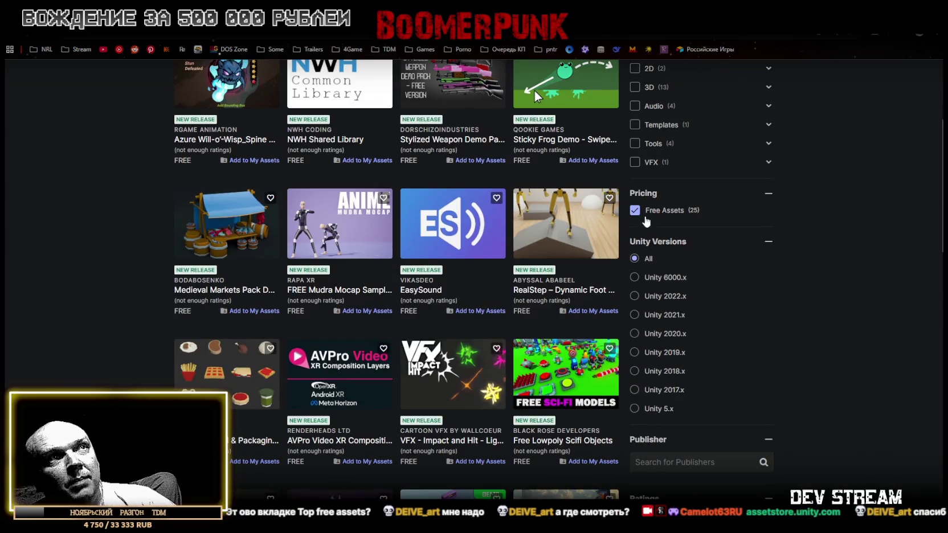
scroll(683, 245, "down", 4)
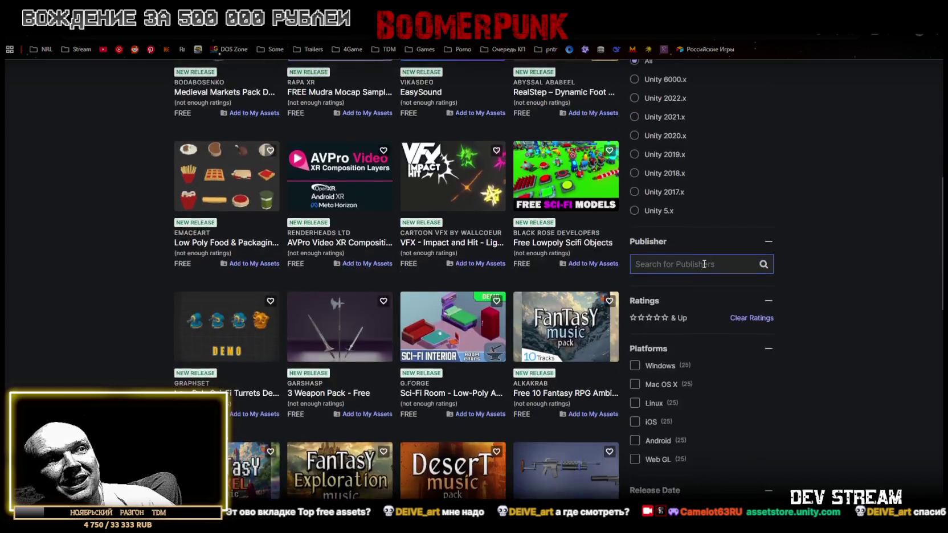
scroll(704, 262, "down", 5)
left_click(637, 300)
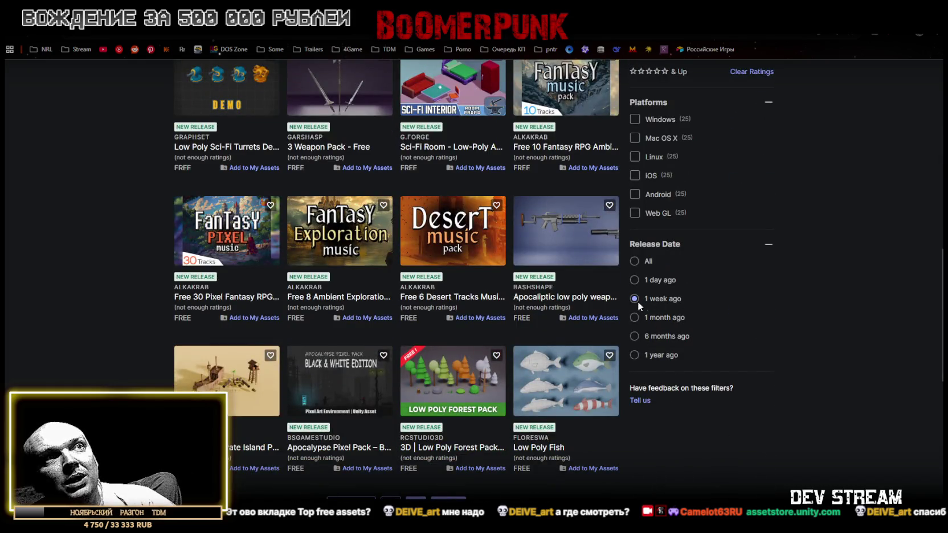
scroll(718, 339, "up", 4)
scroll(729, 352, "up", 7)
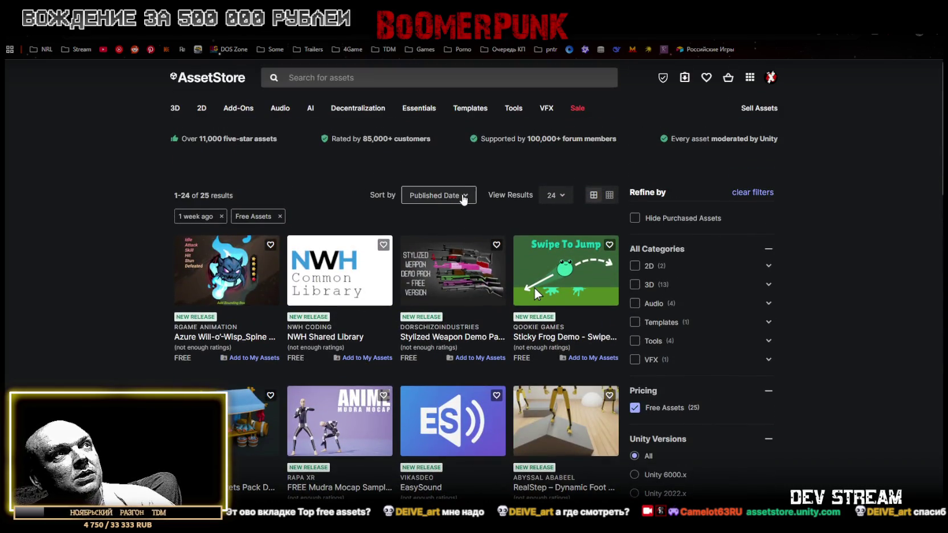
left_click(461, 195)
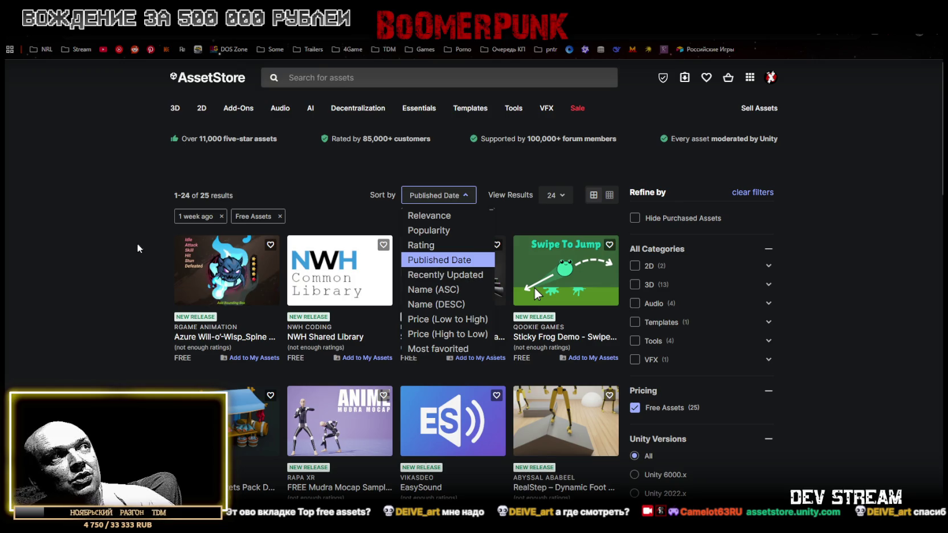
left_click(868, 262)
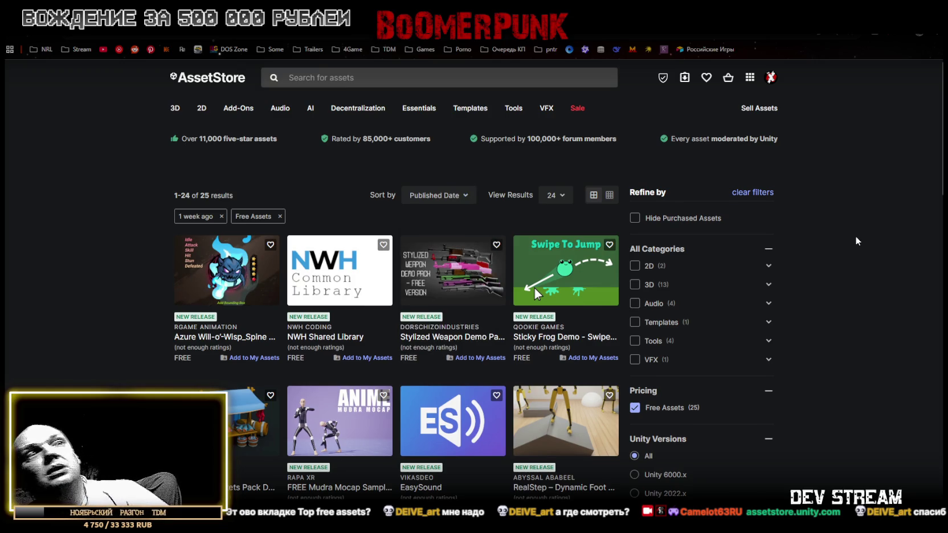
scroll(856, 235, "down", 1)
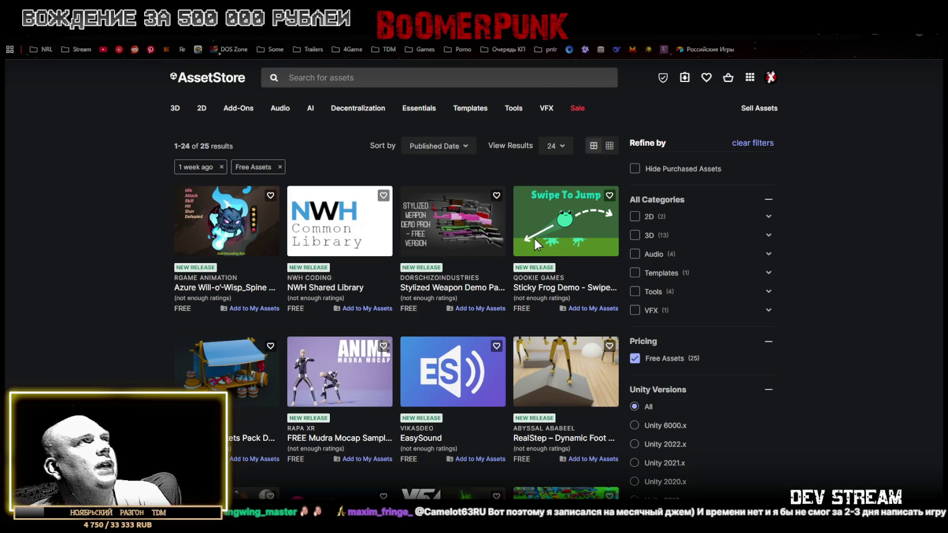
key("alt+Left")
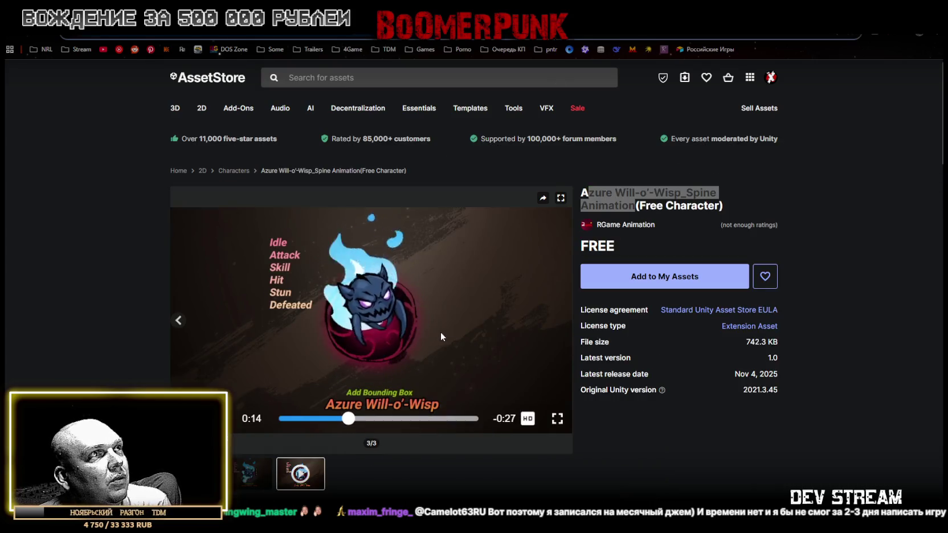
key("alt+Left")
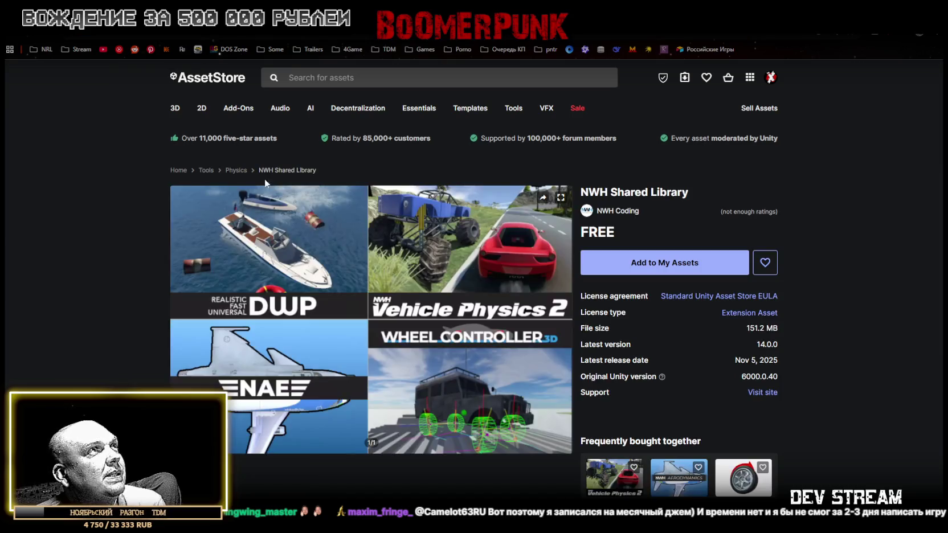
left_click_drag(581, 192, 648, 192)
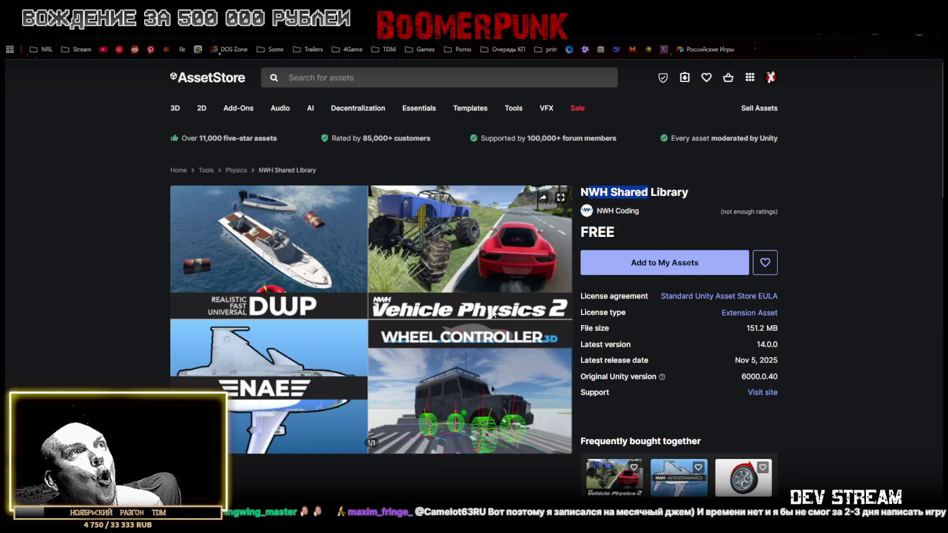
scroll(493, 312, "down", 3)
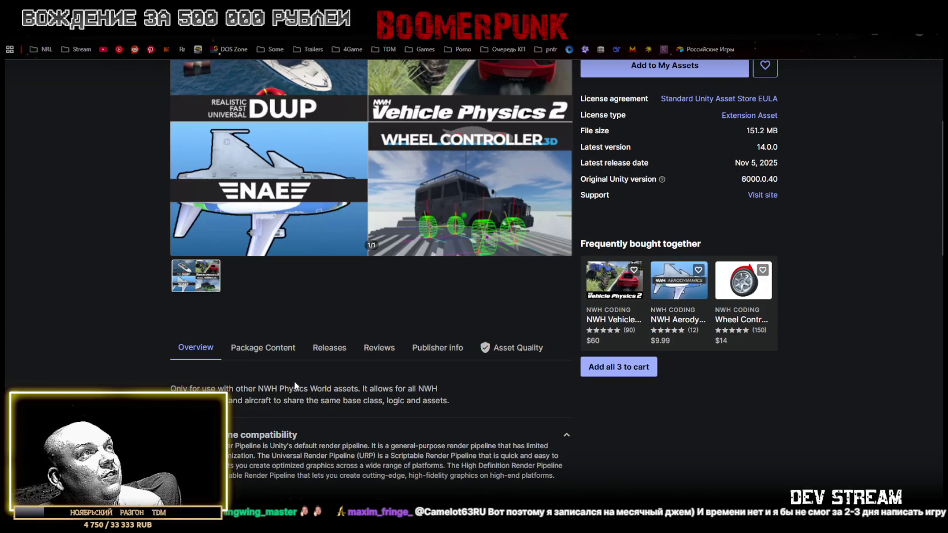
scroll(438, 378, "up", 1)
scroll(438, 373, "up", 3)
Add NWH Shared Library to My Assets, accepting the Terms of Service and dismissing the confirmation.
left_click(633, 260)
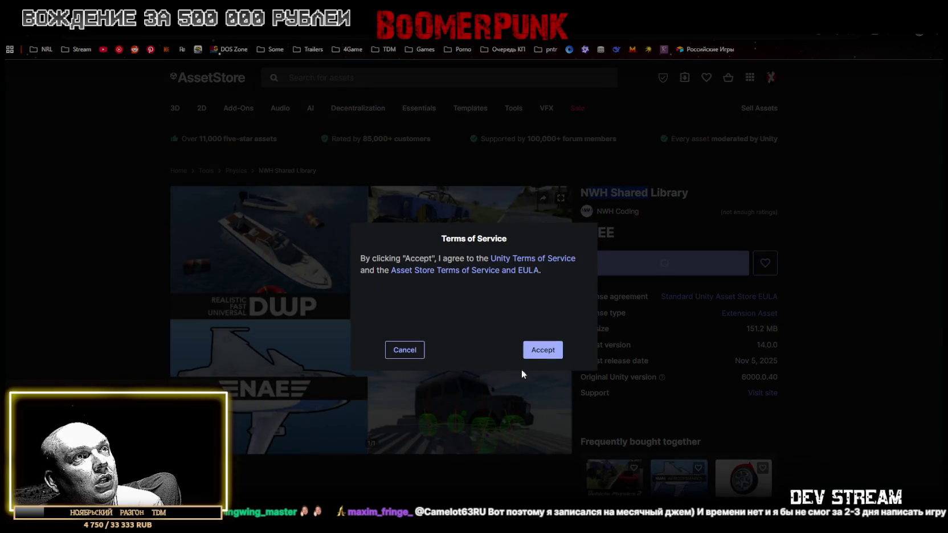
left_click(533, 355)
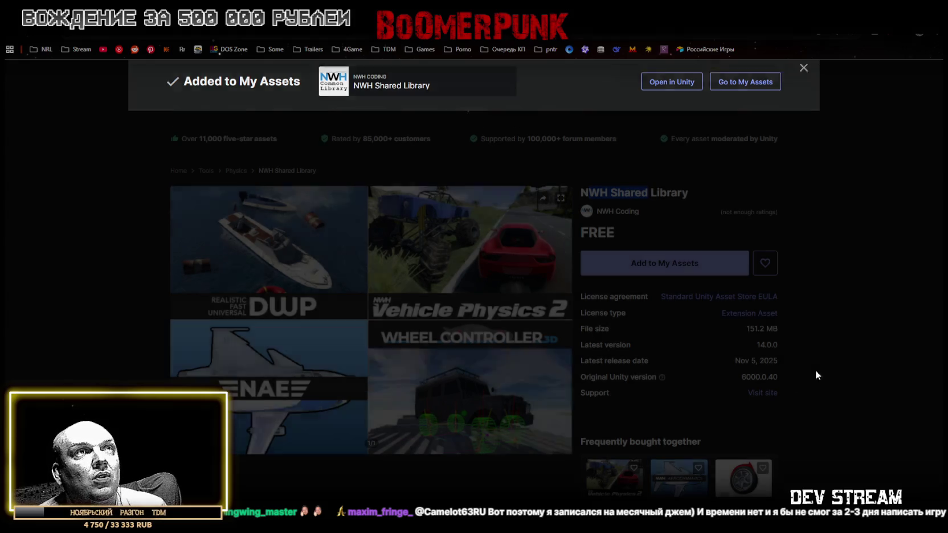
left_click(815, 370)
left_click(647, 262)
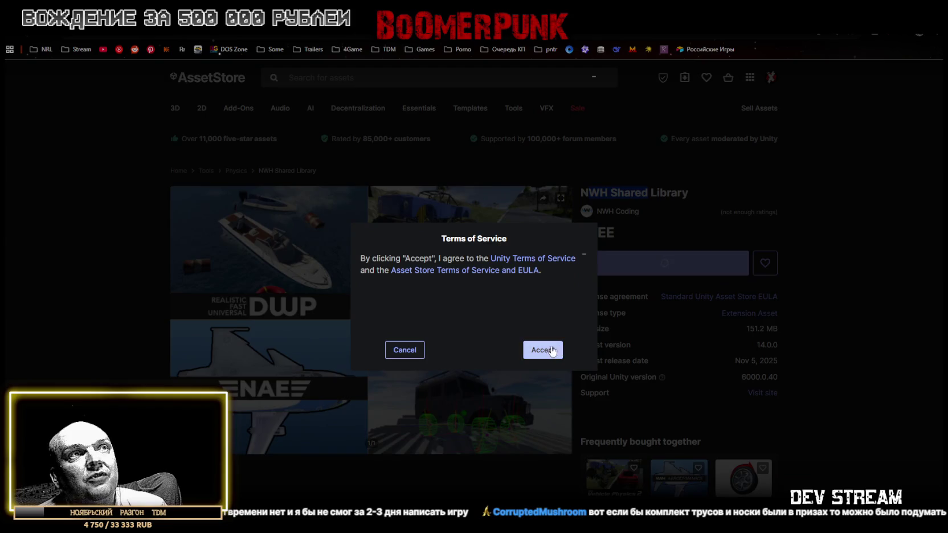
left_click(540, 348)
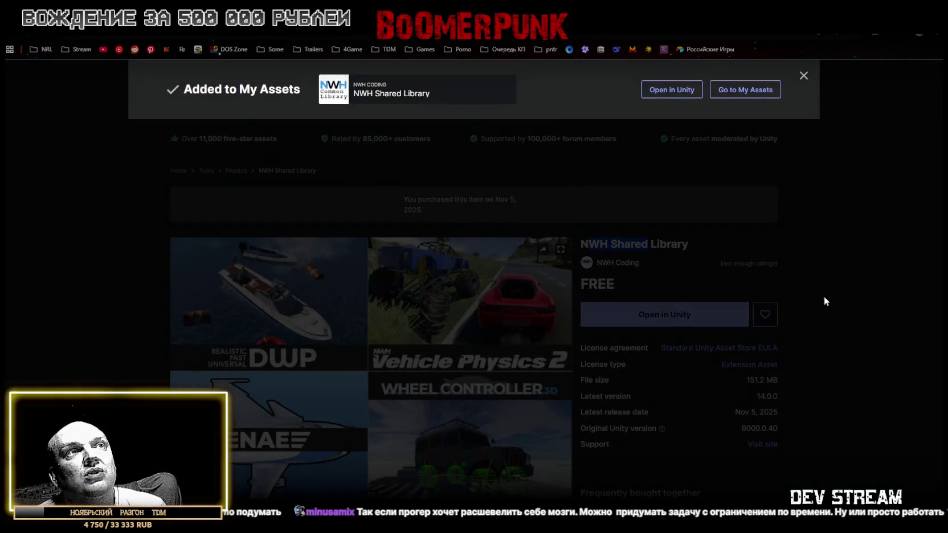
left_click(877, 319)
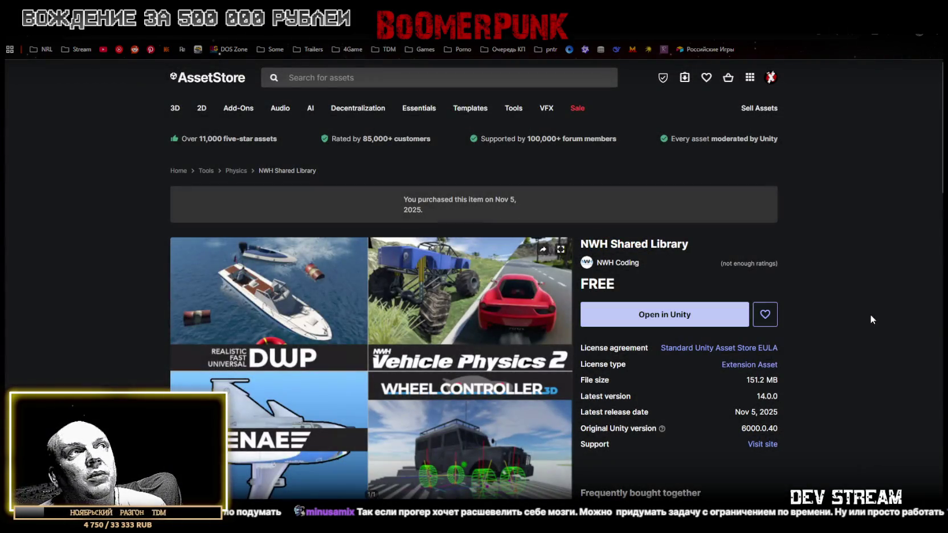
scroll(703, 403, "down", 1)
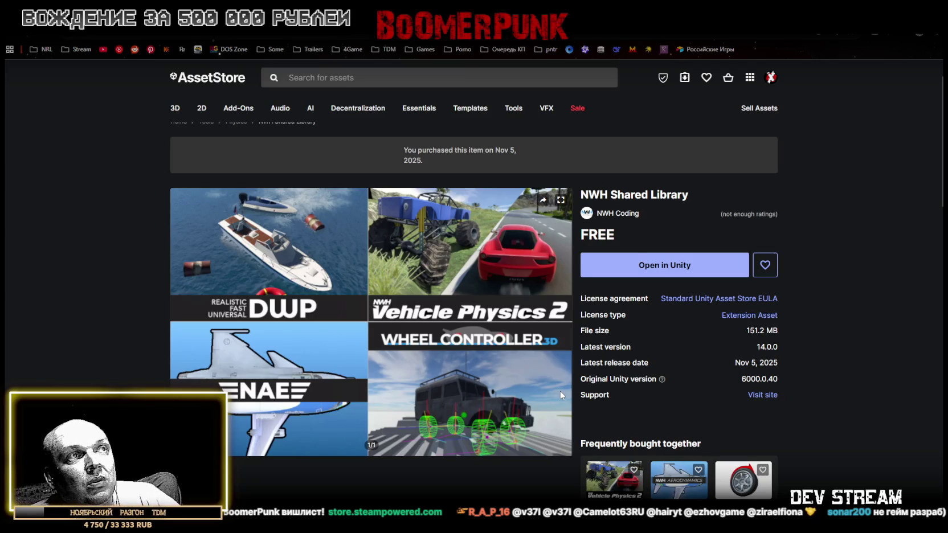
Scroll the NWH Shared Library page down and back up to view its suggested assets.
scroll(545, 391, "down", 2)
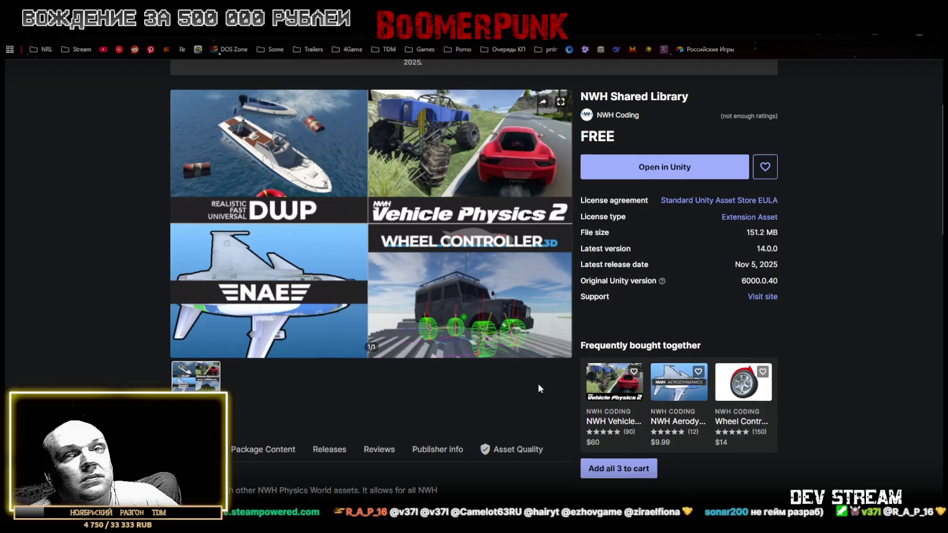
scroll(538, 383, "up", 1)
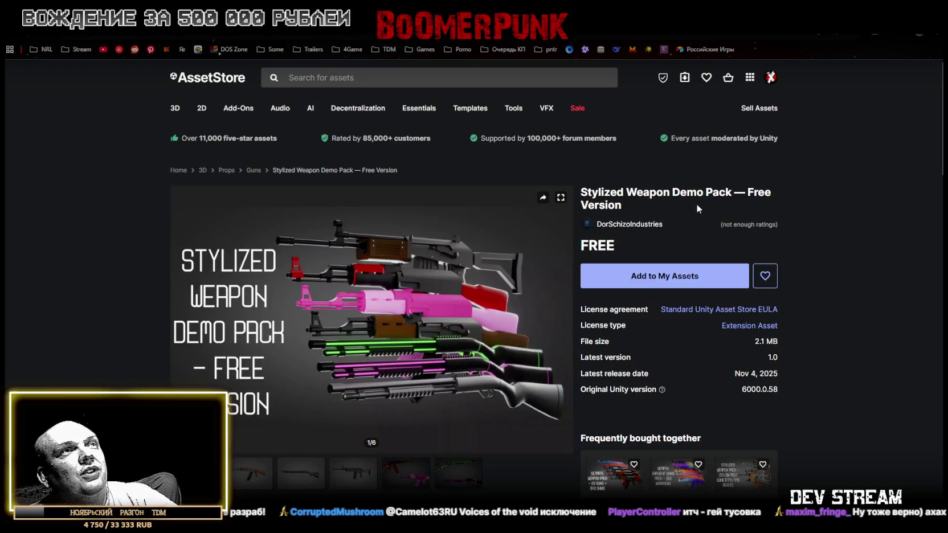
Browse the weapon pack previews to the red and pink AKs, then the two shotguns.
left_click_drag(603, 191, 725, 193)
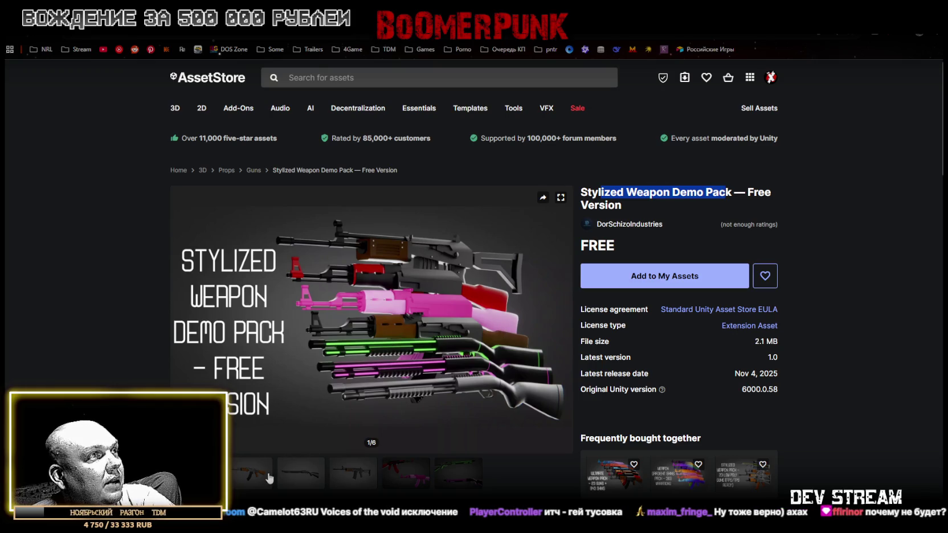
left_click(424, 480)
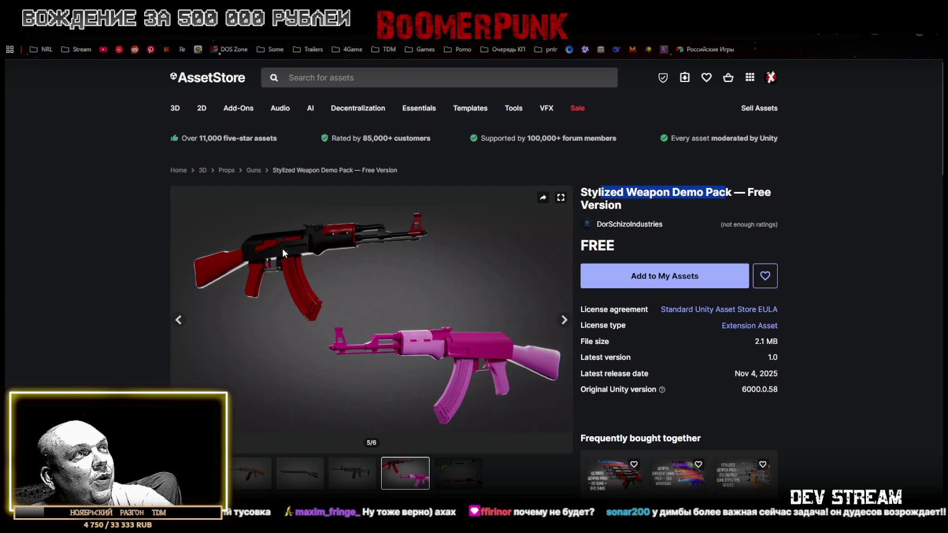
left_click(458, 476)
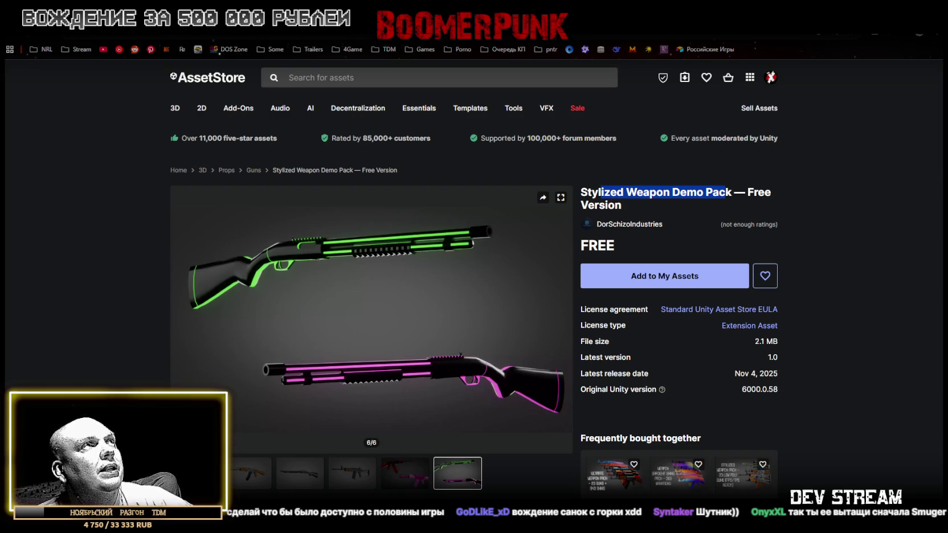
key("alt+Left")
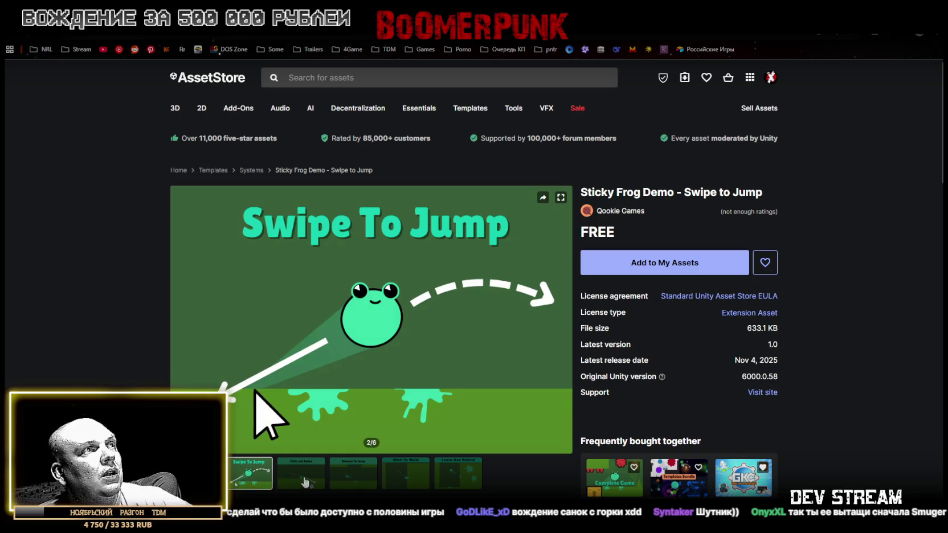
Browse the Sticky Frog Demo previews: Click and Swipe, Stick To Walls, Release To Jump, Leave Goo Behind.
left_click(304, 481)
left_click(406, 473)
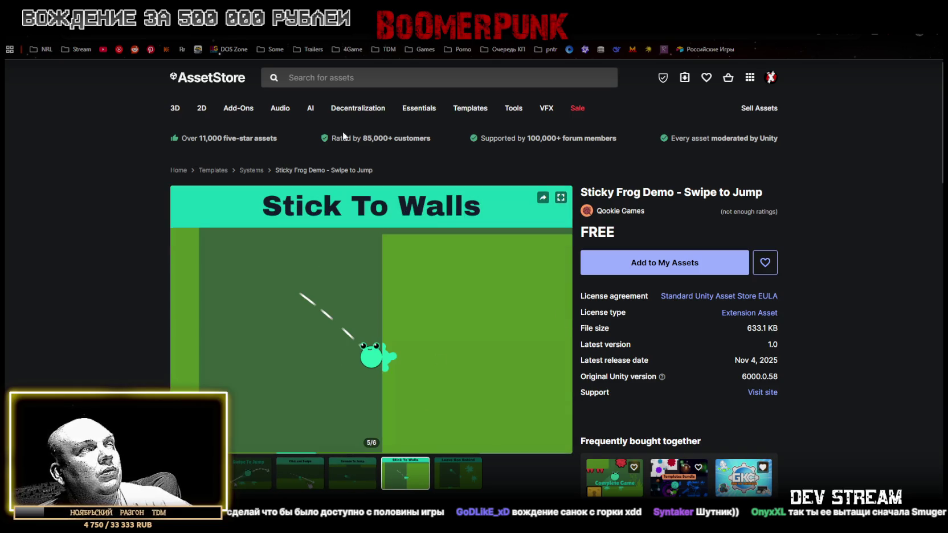
left_click(338, 473)
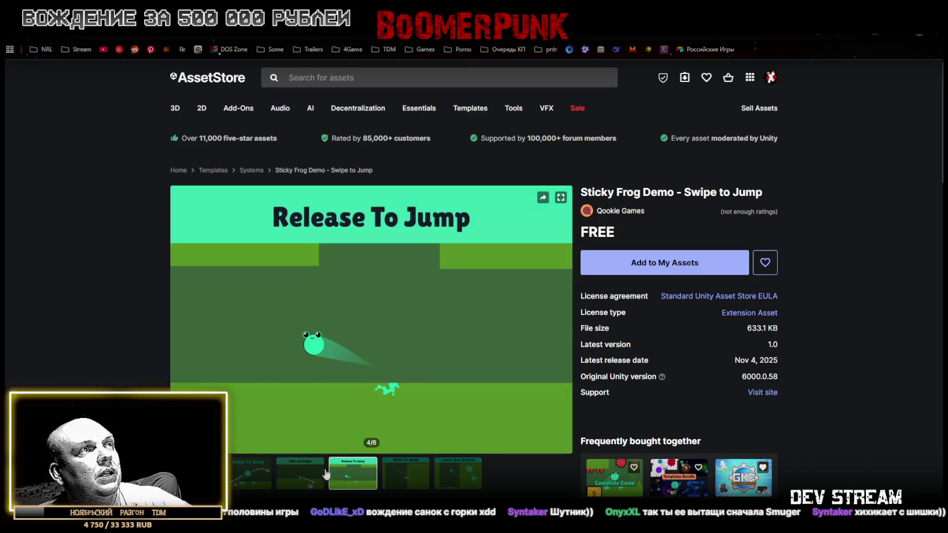
left_click(282, 484)
left_click(236, 477)
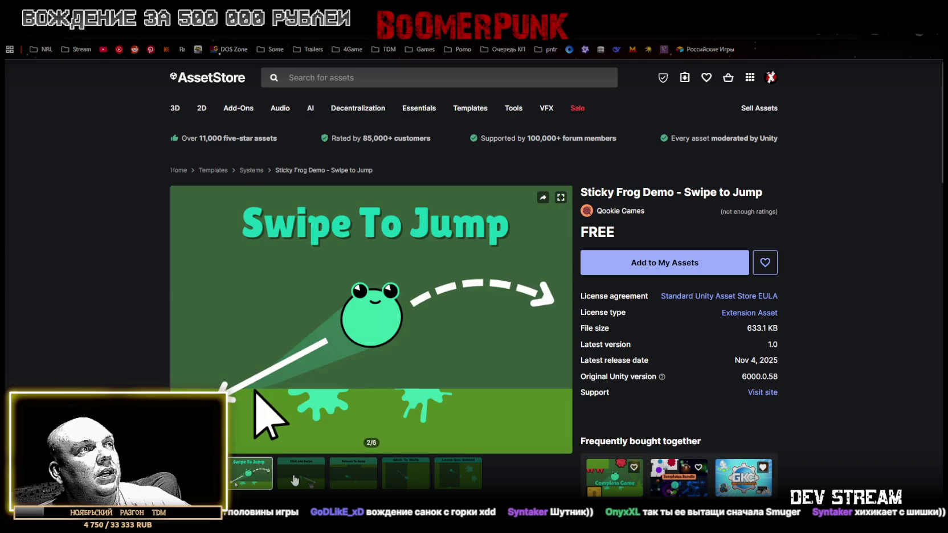
left_click(358, 481)
left_click(402, 474)
left_click(451, 477)
left_click(419, 478)
left_click(352, 477)
Select the Unity version 6000.0.58 on the page, then switch to the Medieval Markets Pack Demo listing.
scroll(464, 364, "down", 7)
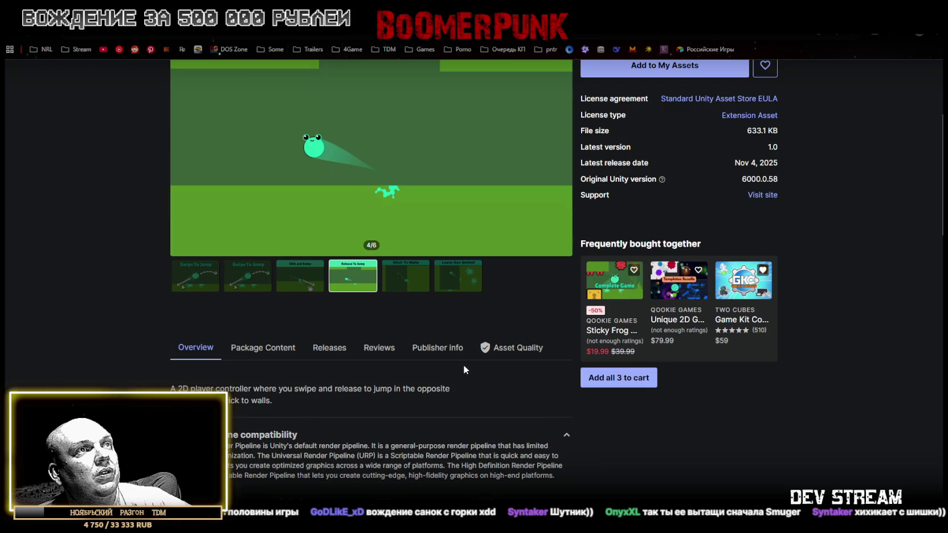
scroll(460, 391, "up", 6)
scroll(512, 393, "down", 5)
scroll(520, 397, "up", 1)
scroll(520, 393, "up", 4)
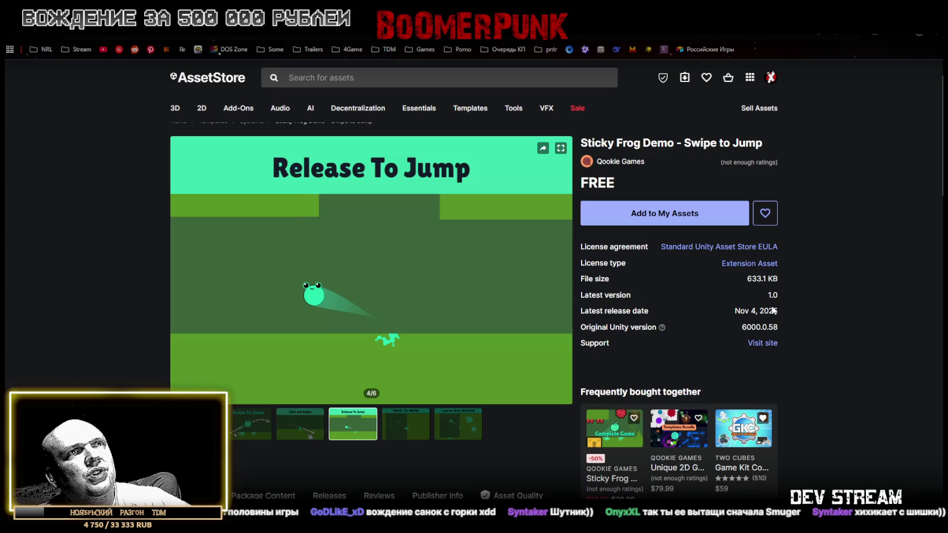
double_click(752, 327)
scroll(387, 176, "up", 1)
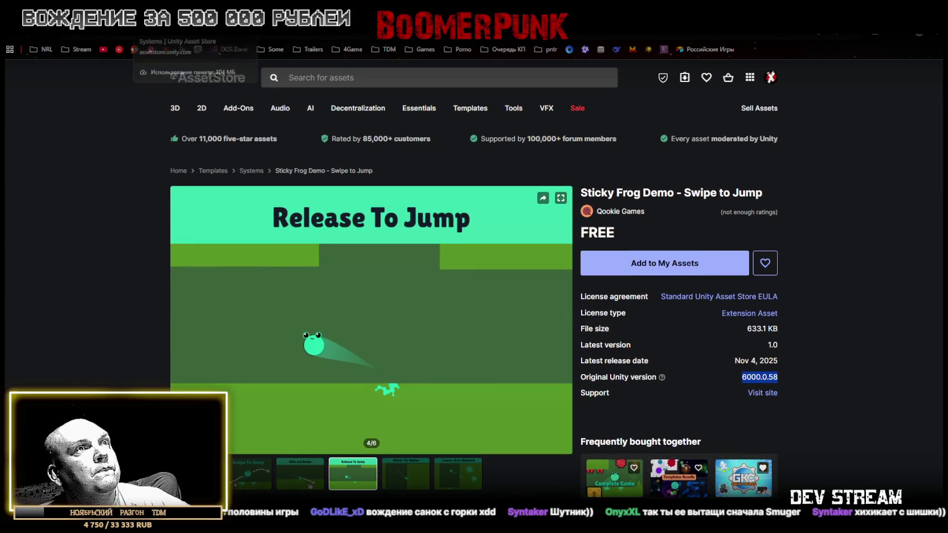
left_click(182, 12)
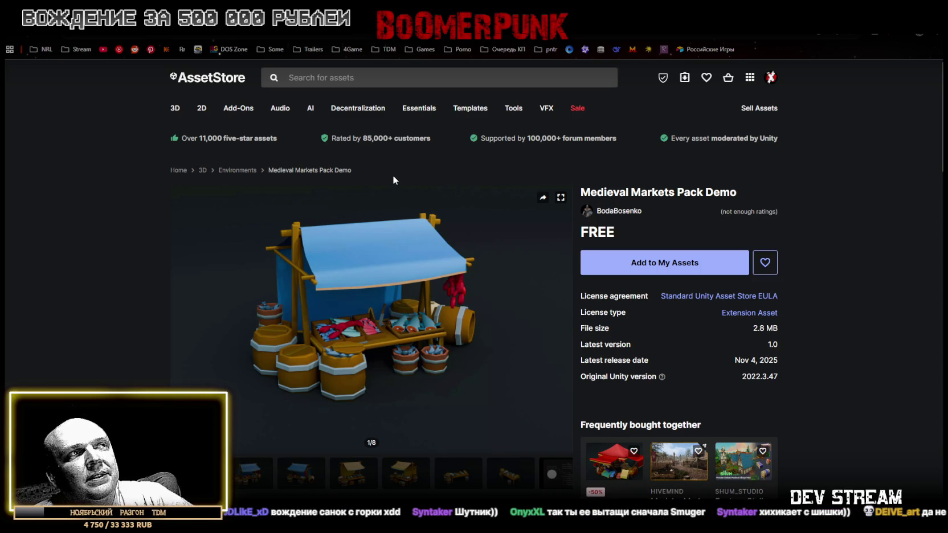
Browse the first Medieval Markets stall previews, including the third and fourth images.
left_click(257, 482)
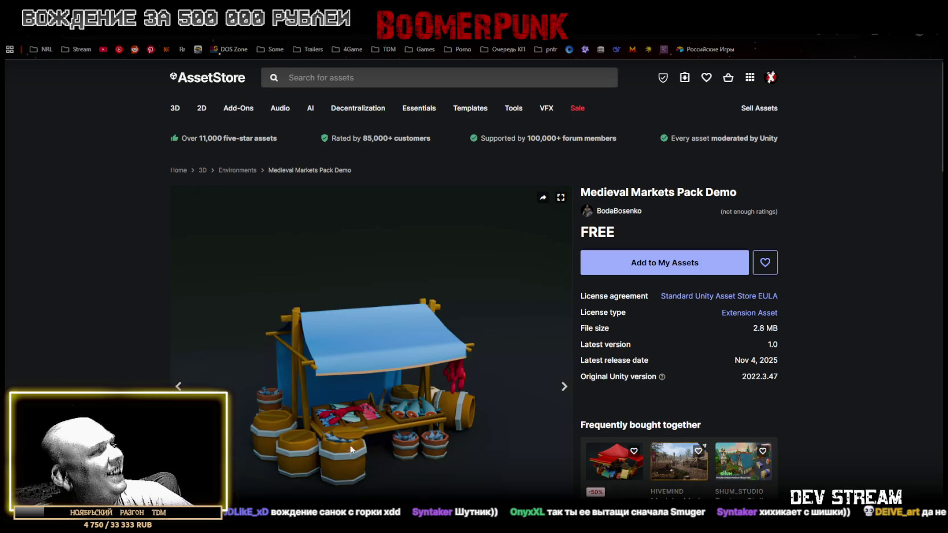
scroll(473, 418, "down", 3)
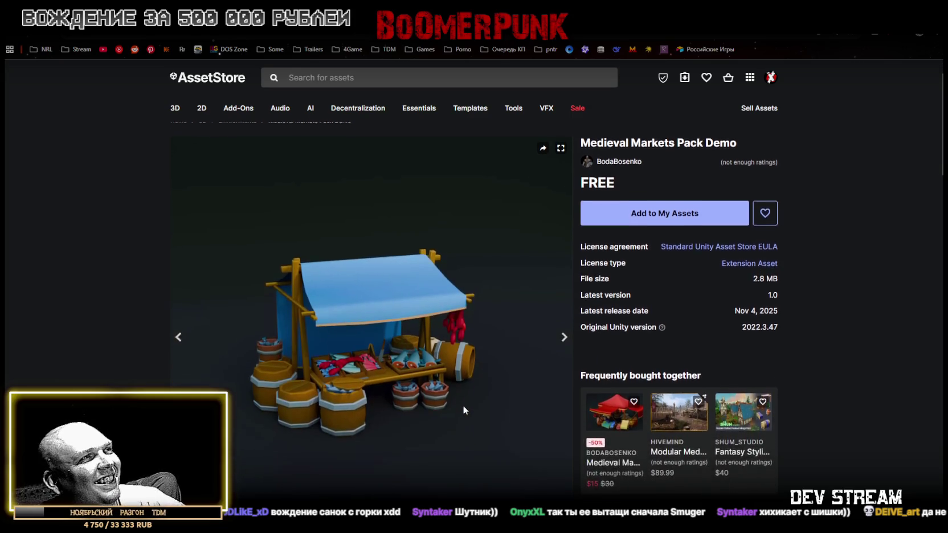
scroll(449, 293, "up", 3)
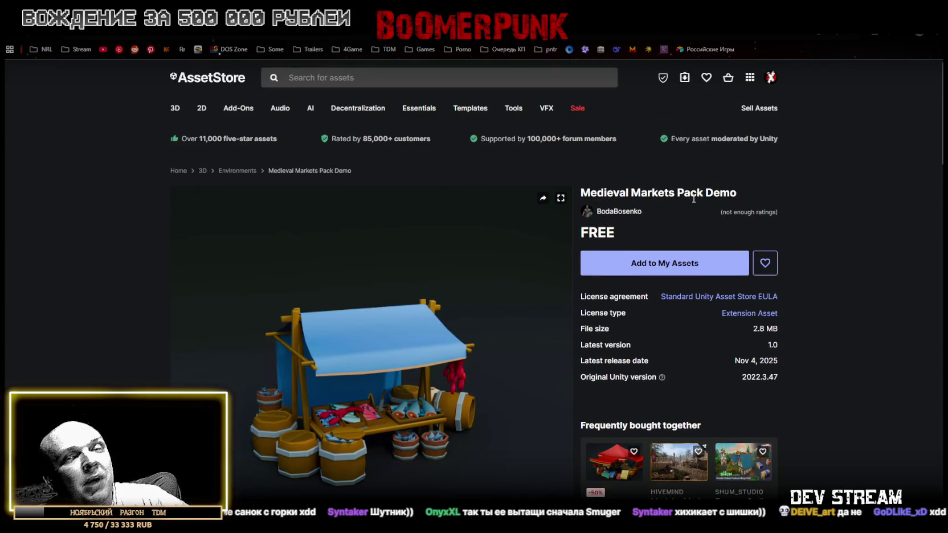
scroll(337, 364, "down", 1)
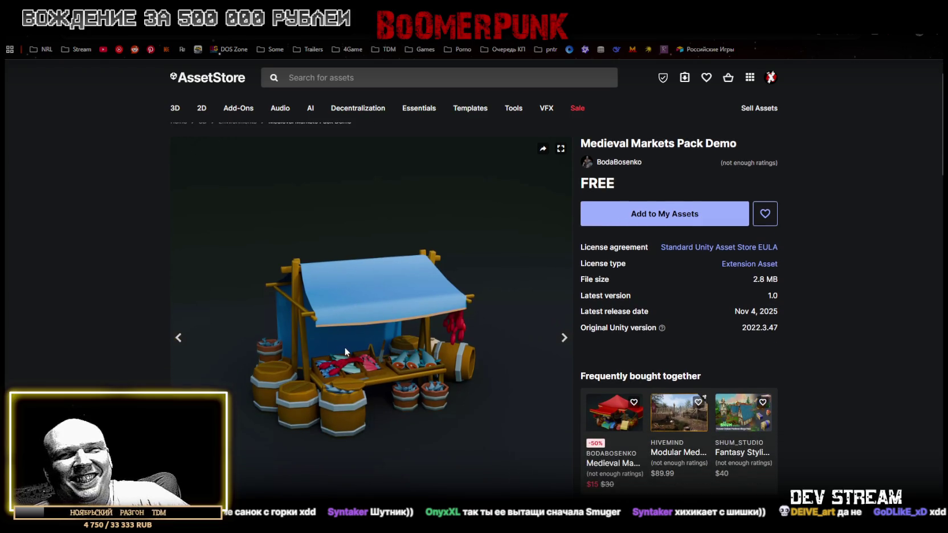
scroll(344, 346, "down", 2)
left_click(361, 467)
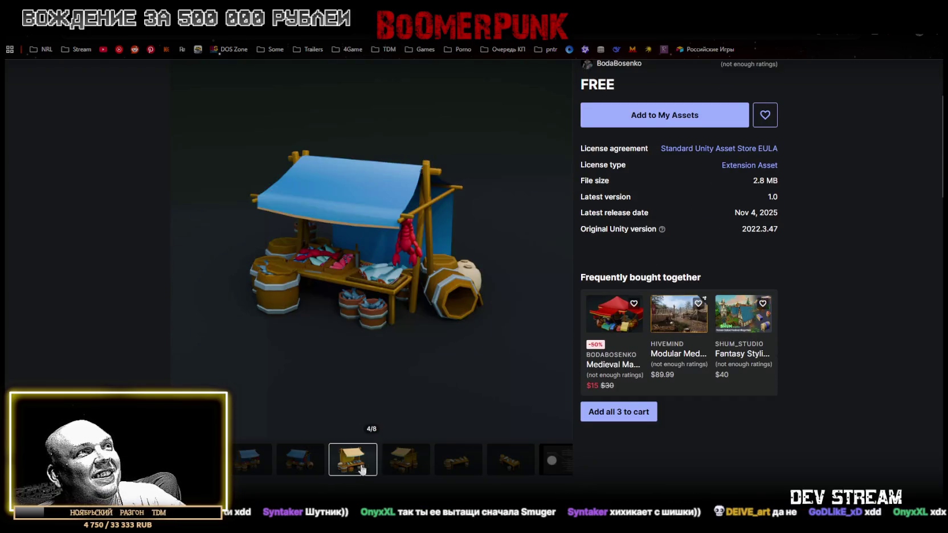
left_click(417, 462)
left_click(301, 463)
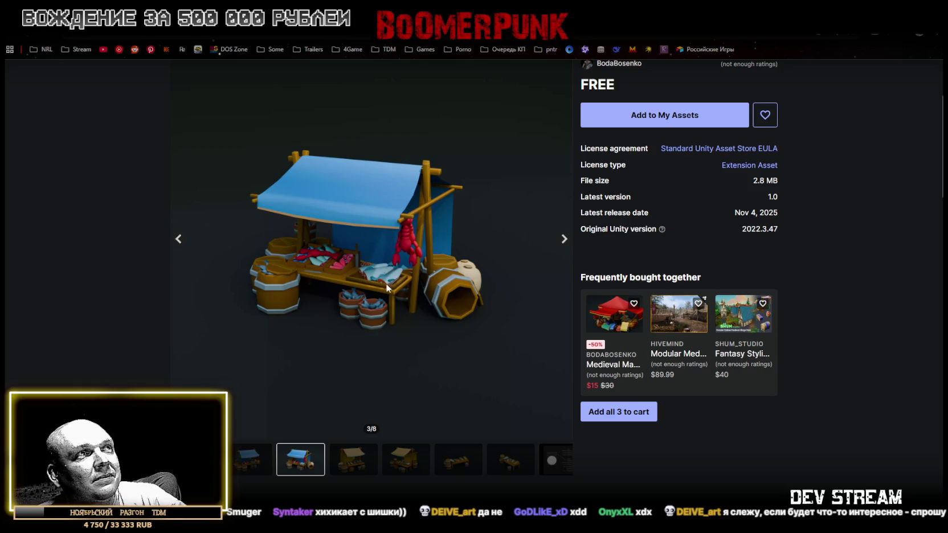
Step forward to the last image, the Vertex Color shader graph, then open FREE Mudra Mocap Samples.
left_click(354, 464)
left_click(404, 466)
left_click(464, 467)
left_click(508, 467)
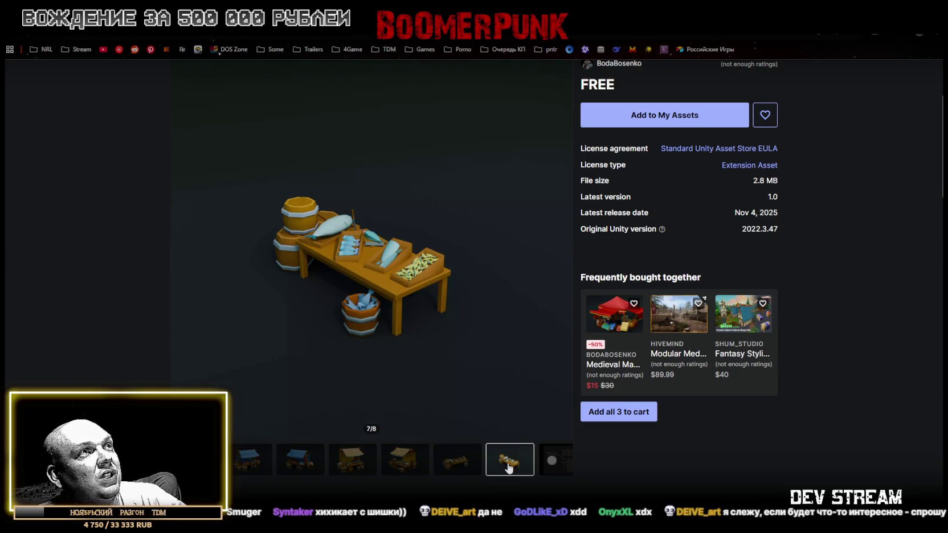
left_click(547, 467)
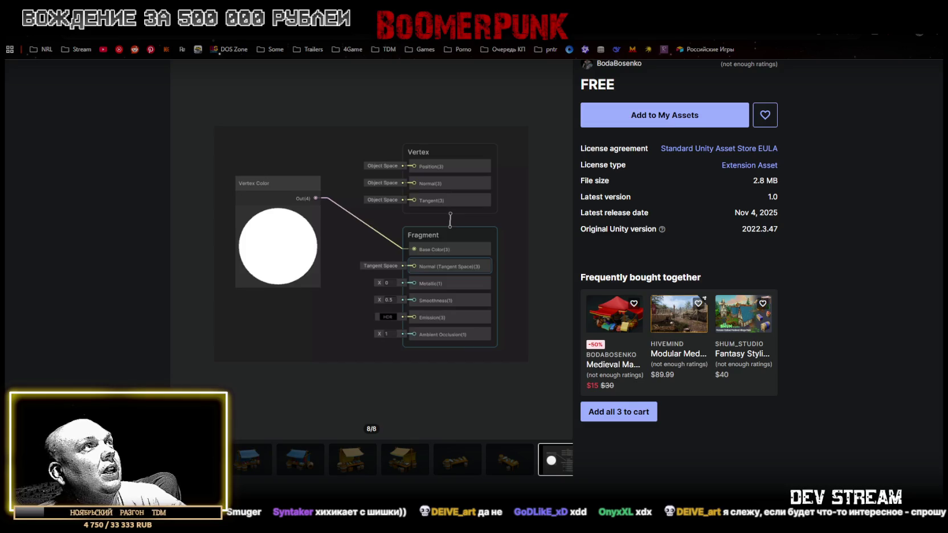
key("alt+Left")
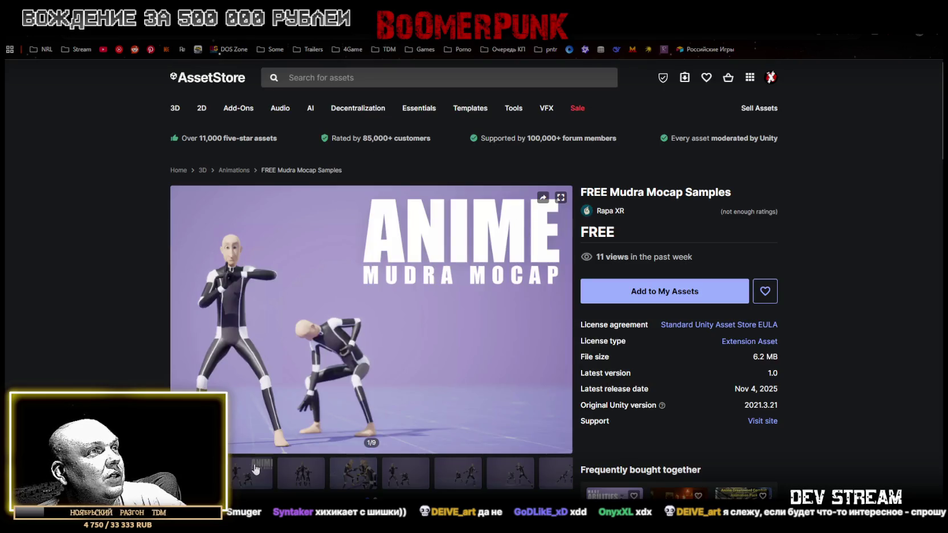
Step through the Mudra Mocap Samples gallery images to the final item, the promo video.
left_click(254, 472)
left_click(301, 473)
left_click(354, 473)
left_click(406, 484)
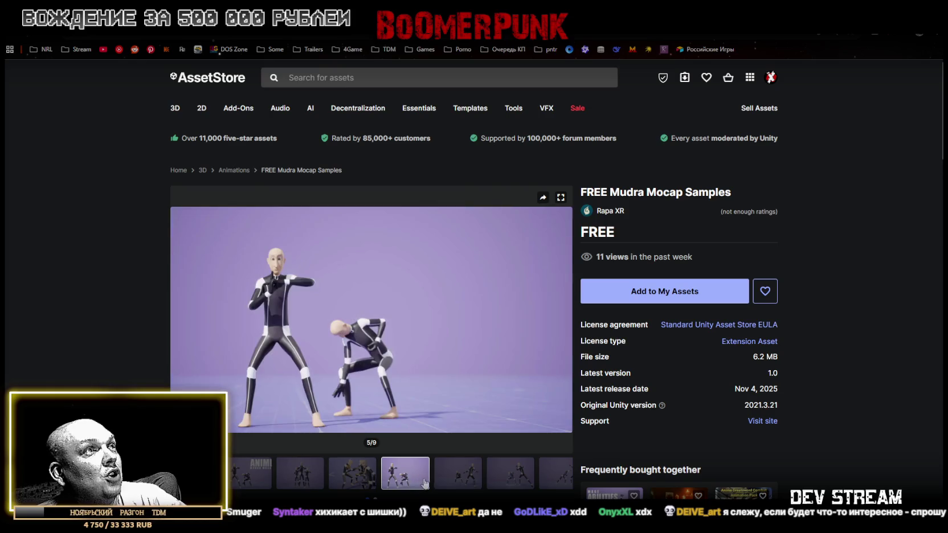
left_click(468, 484)
left_click(515, 483)
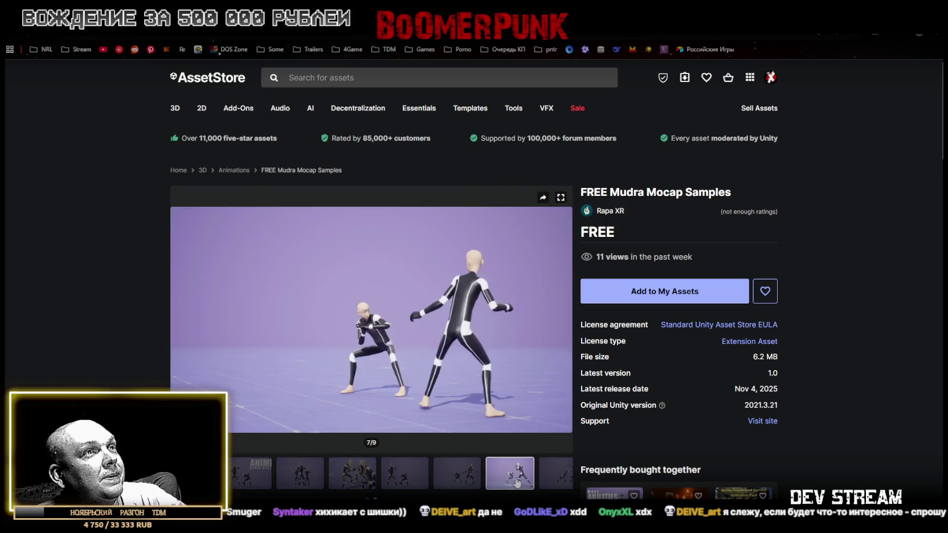
left_click(561, 480)
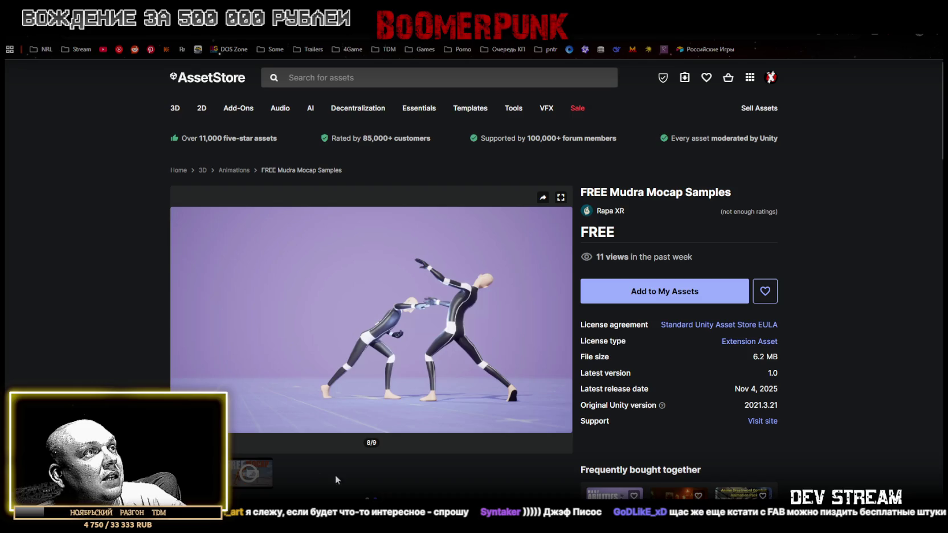
left_click(245, 473)
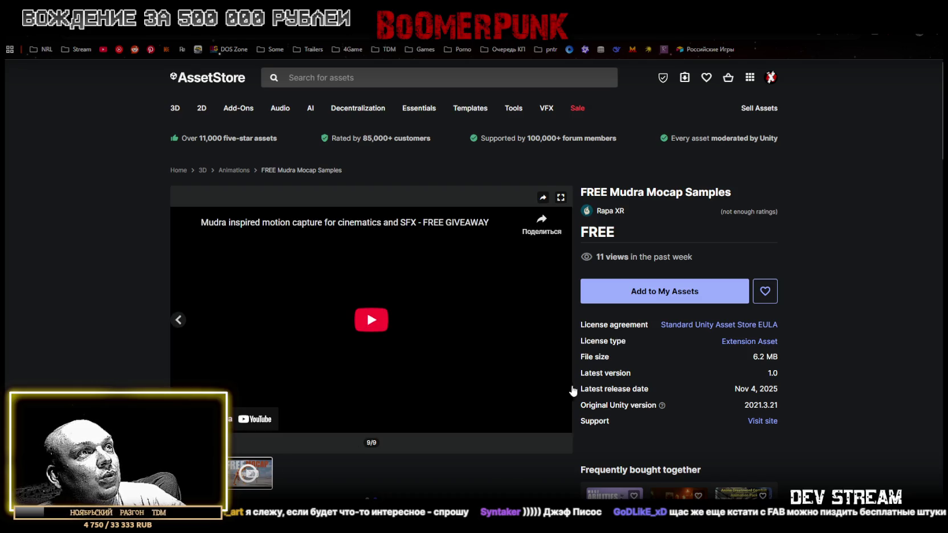
Play the Mudra Mocap promo video full screen, then exit back to the page.
left_click(387, 321)
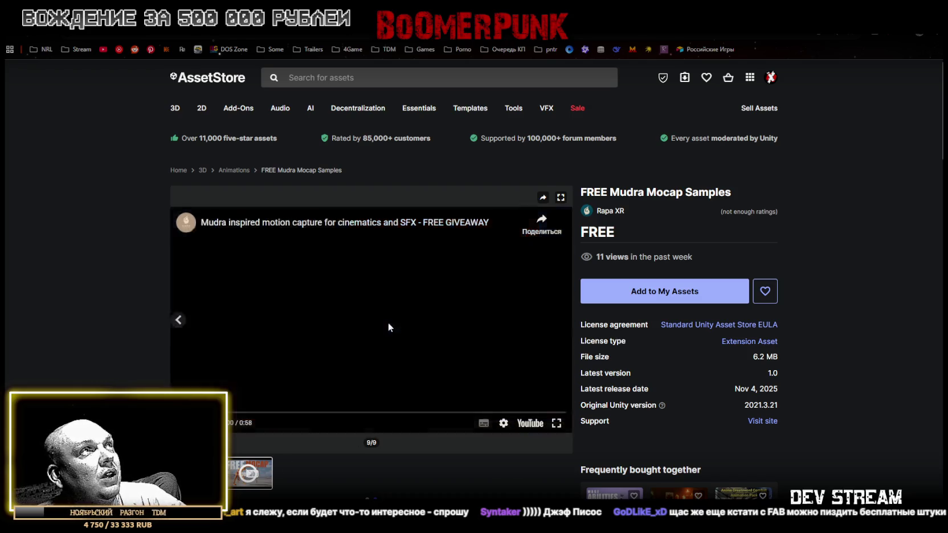
left_click(556, 423)
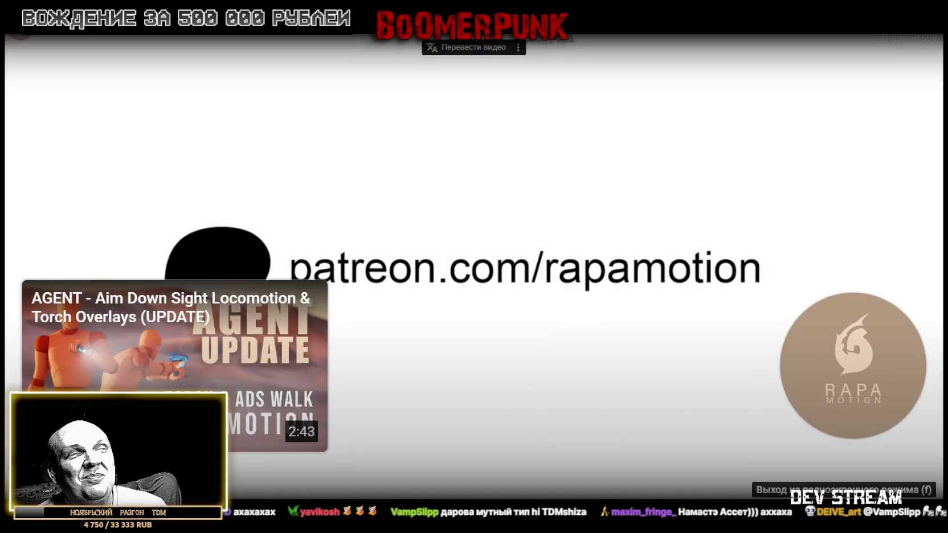
key("Escape")
Add FREE Mudra Mocap Samples to My Assets, accepting the terms and dismissing the confirmation.
left_click(663, 290)
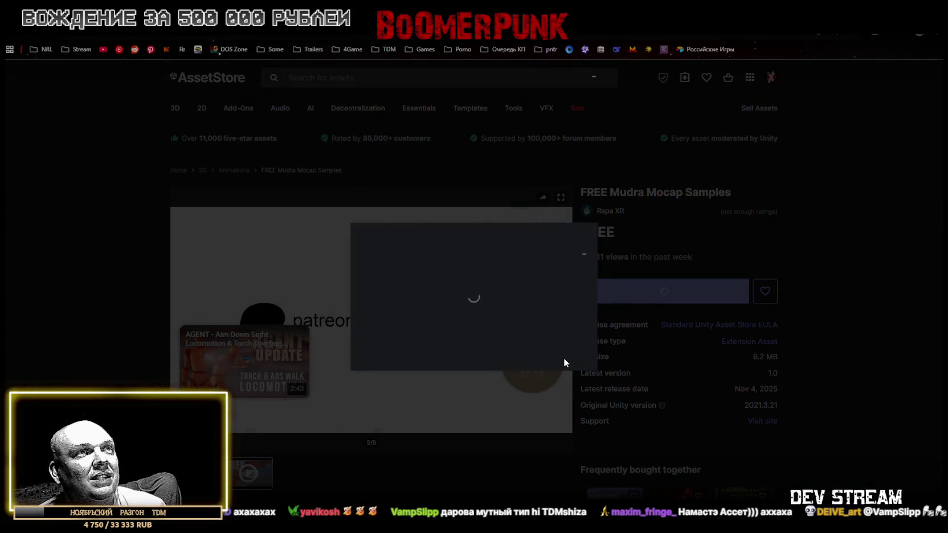
left_click(549, 348)
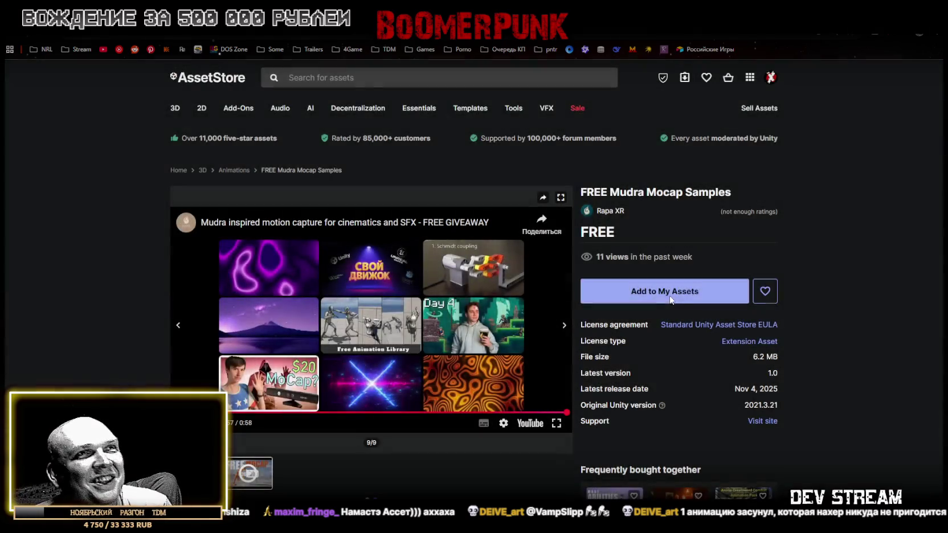
left_click(662, 291)
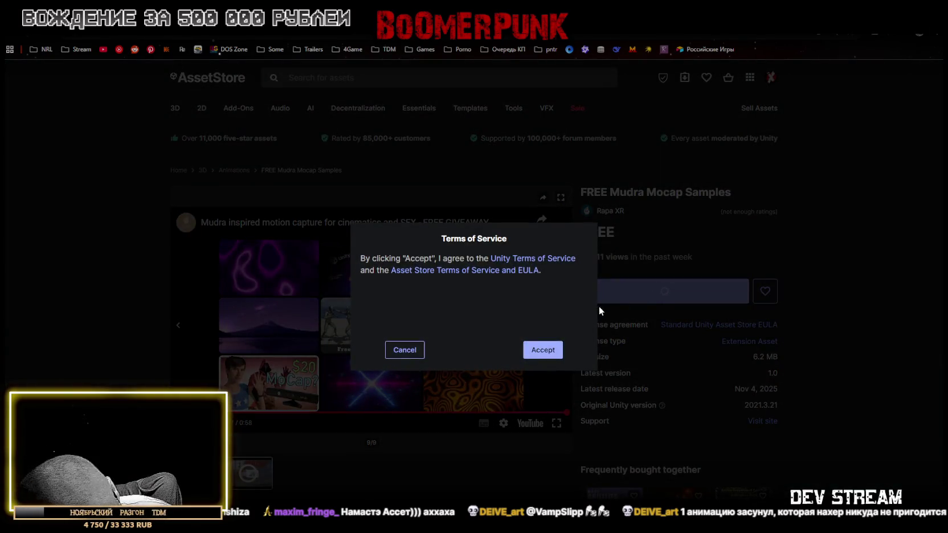
left_click(535, 349)
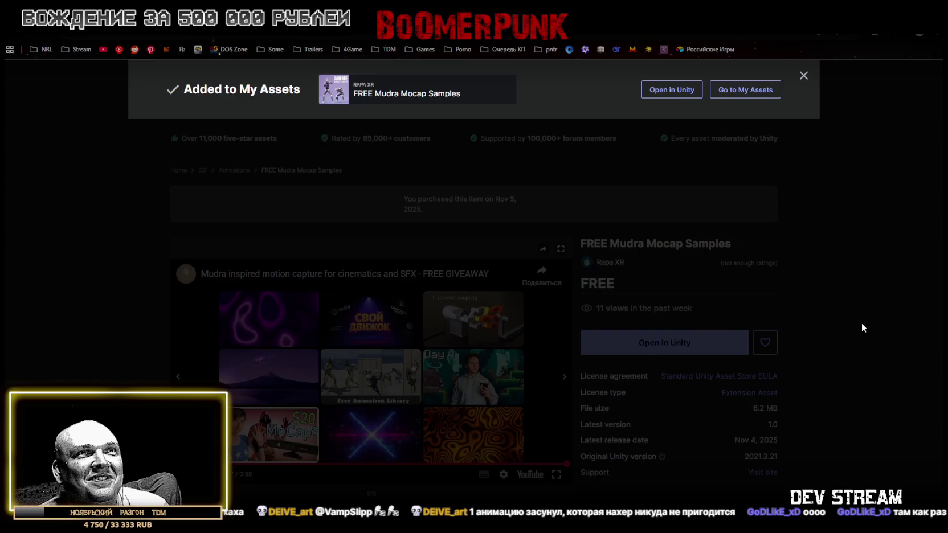
left_click(861, 328)
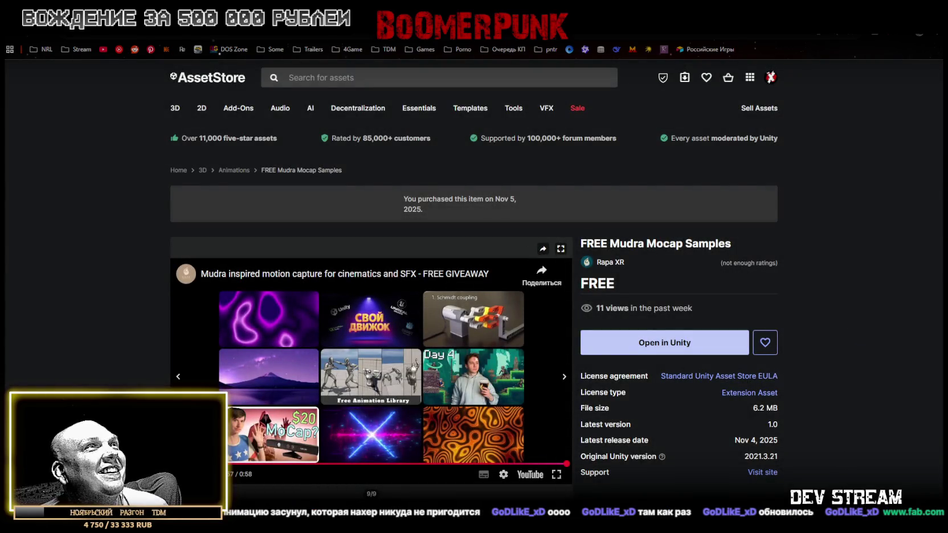
key("alt+Left")
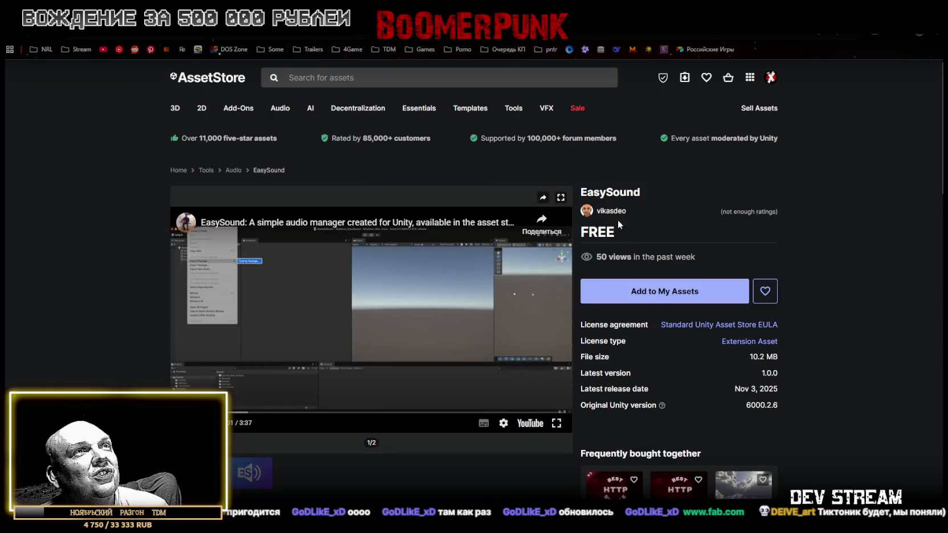
Watch the EasySound demo video full screen, using its player controls, then exit full screen.
left_click_drag(587, 193, 626, 193)
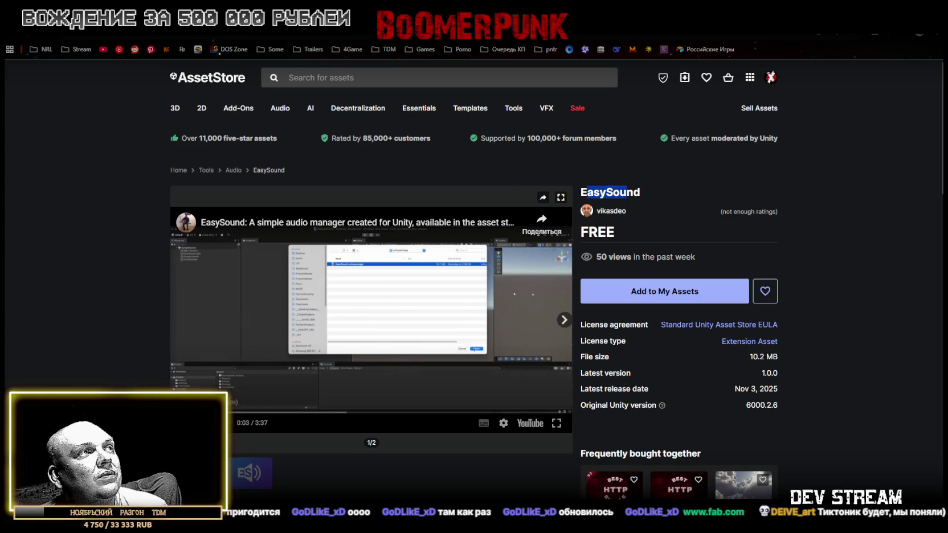
left_click(557, 423)
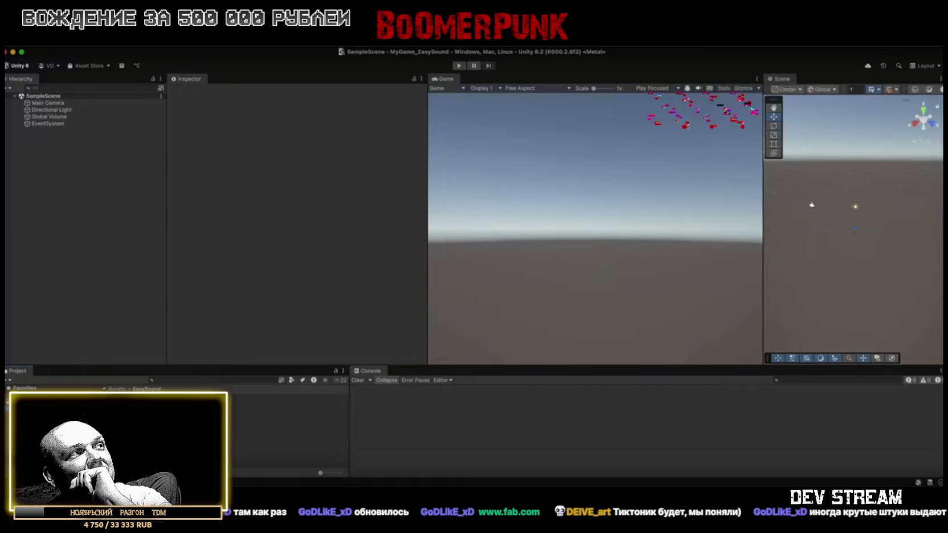
left_click_drag(251, 397, 56, 194)
left_click(221, 232)
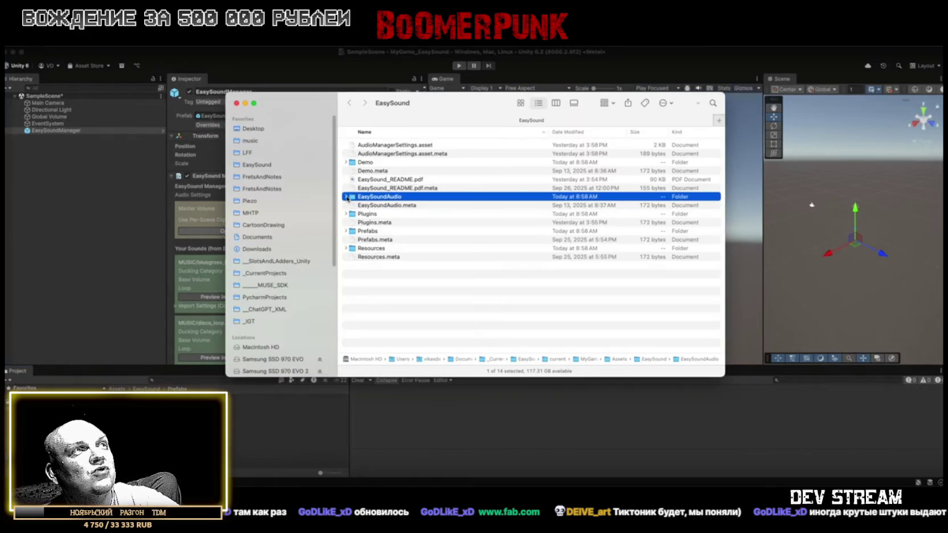
left_click(346, 197)
left_click(352, 205)
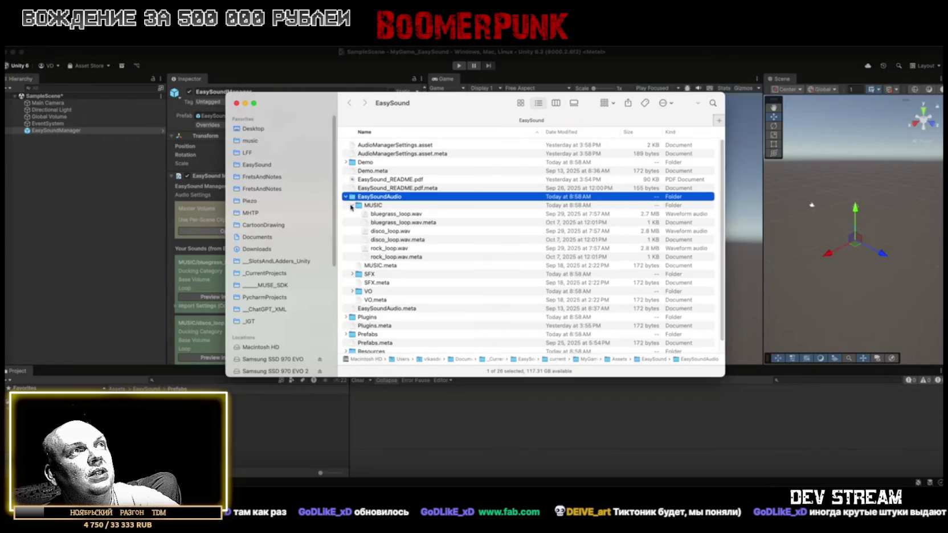
left_click(352, 205)
left_click(352, 222)
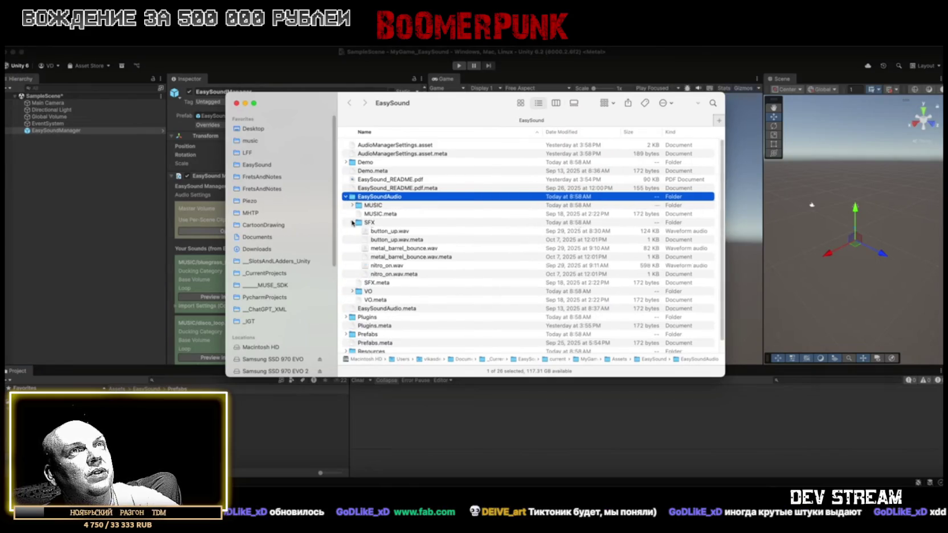
left_click(352, 222)
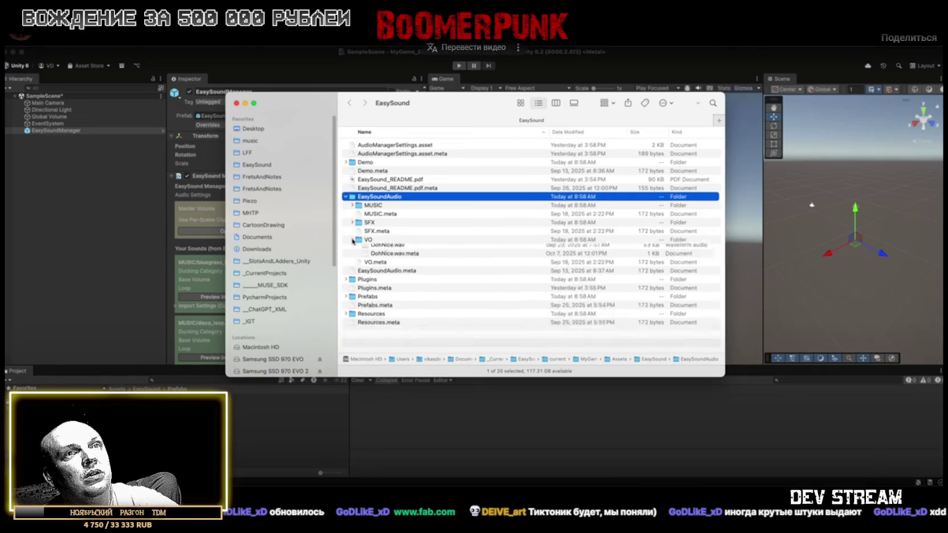
key("Escape")
Read the EasySound overview, selecting words in its description, then return to the RealStep page.
scroll(763, 441, "down", 5)
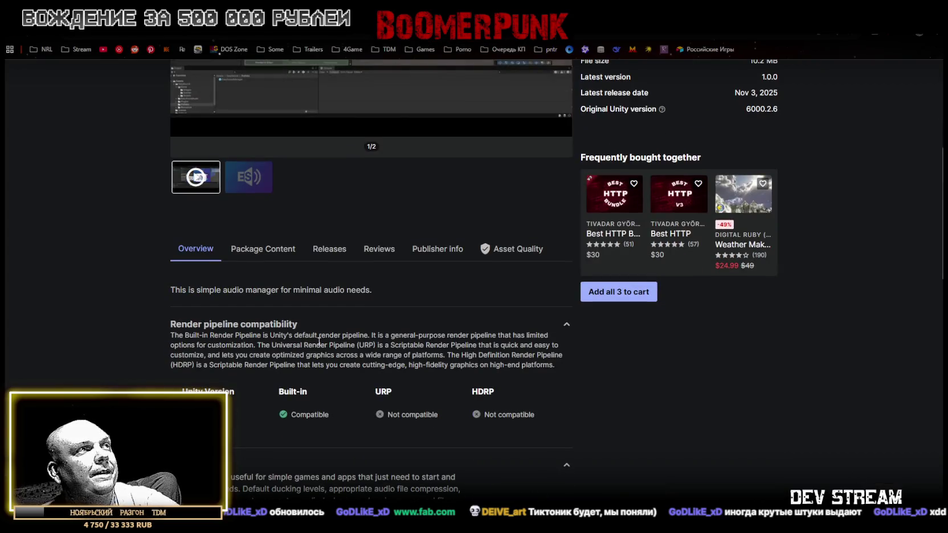
mouse_move(176, 290)
left_mouse_down()
mouse_move(258, 290)
mouse_move(226, 290)
left_mouse_up()
scroll(226, 308, "up", 5)
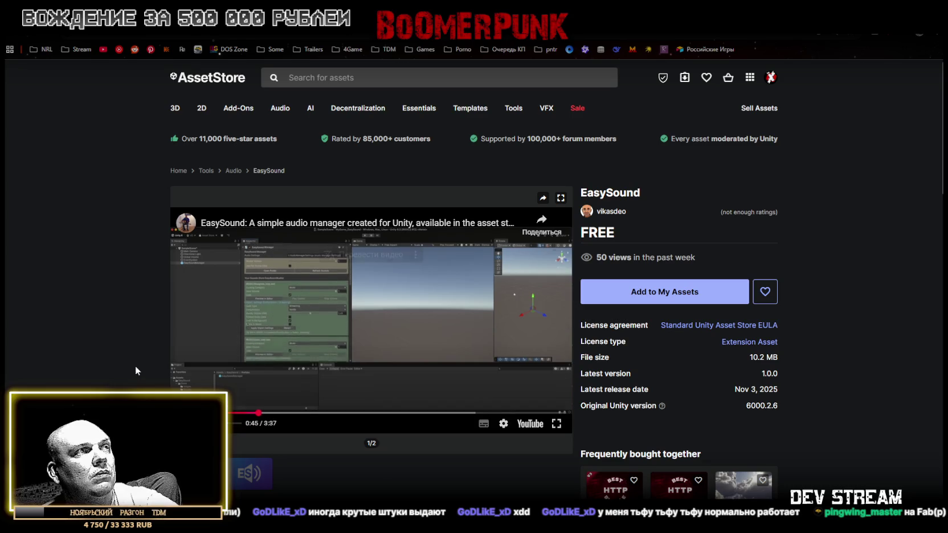
scroll(135, 366, "down", 4)
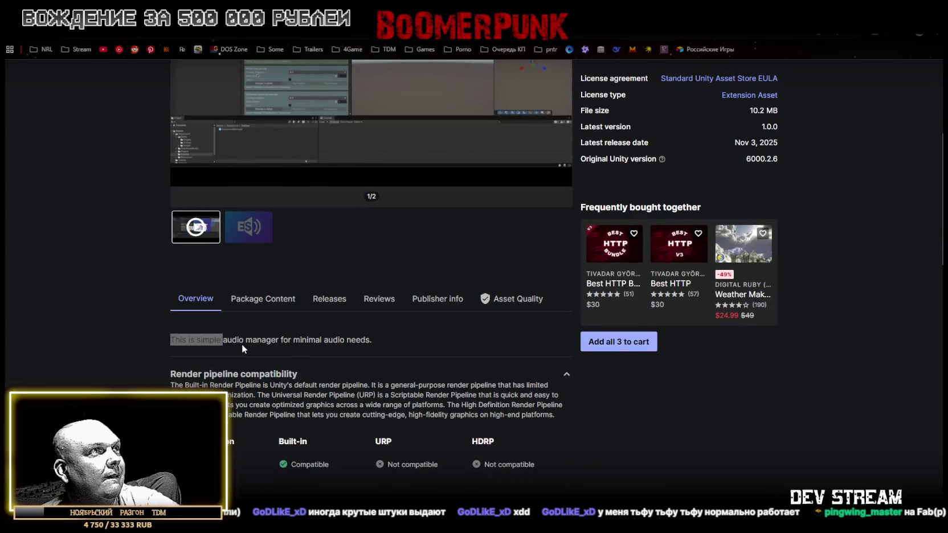
left_click_drag(232, 339, 353, 340)
scroll(376, 359, "up", 3)
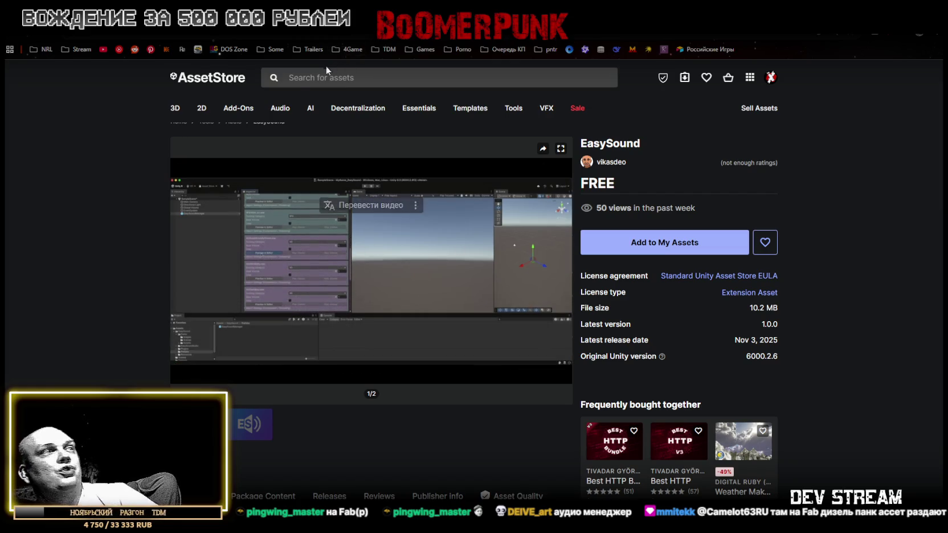
key("alt+Left")
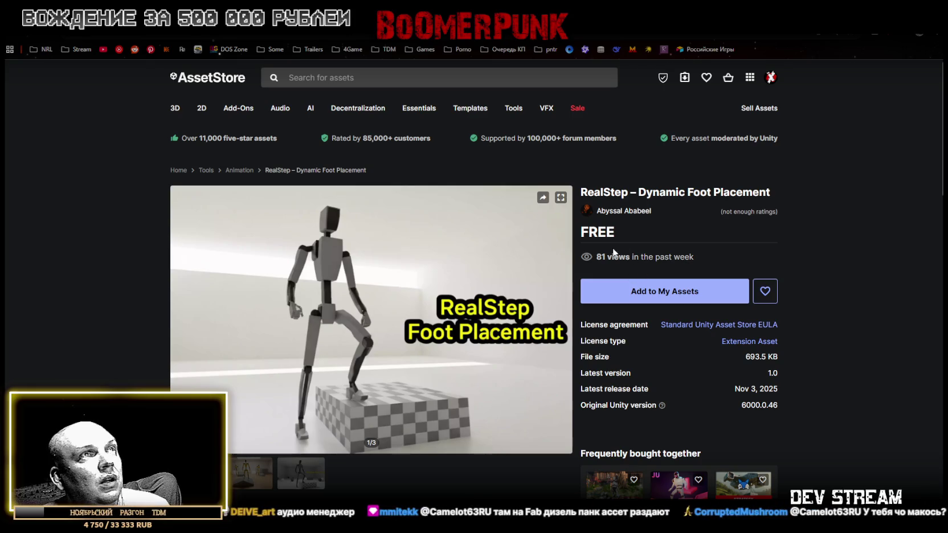
Flip through the RealStep – Dynamic Foot Placement gallery preview images.
scroll(604, 198, "down", 2)
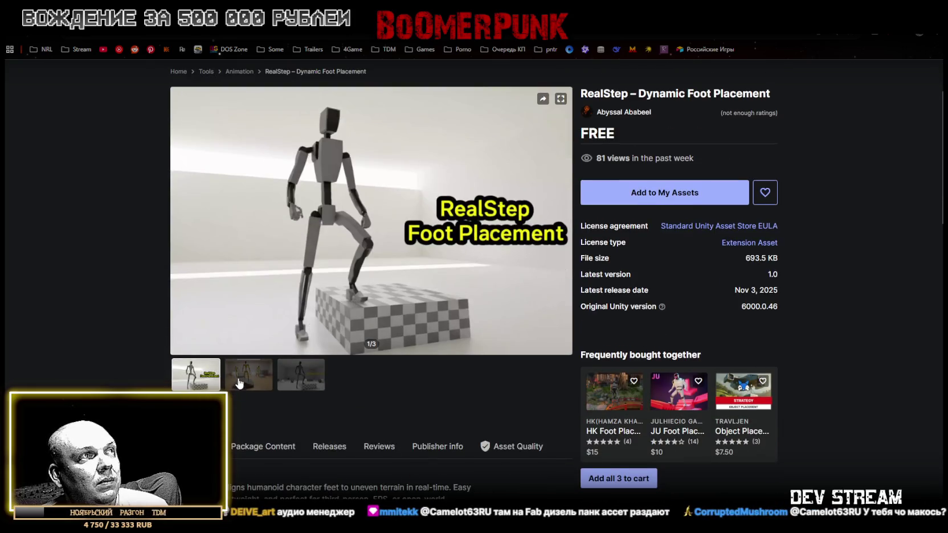
left_click(247, 355)
left_click(301, 359)
scroll(301, 359, "up", 3)
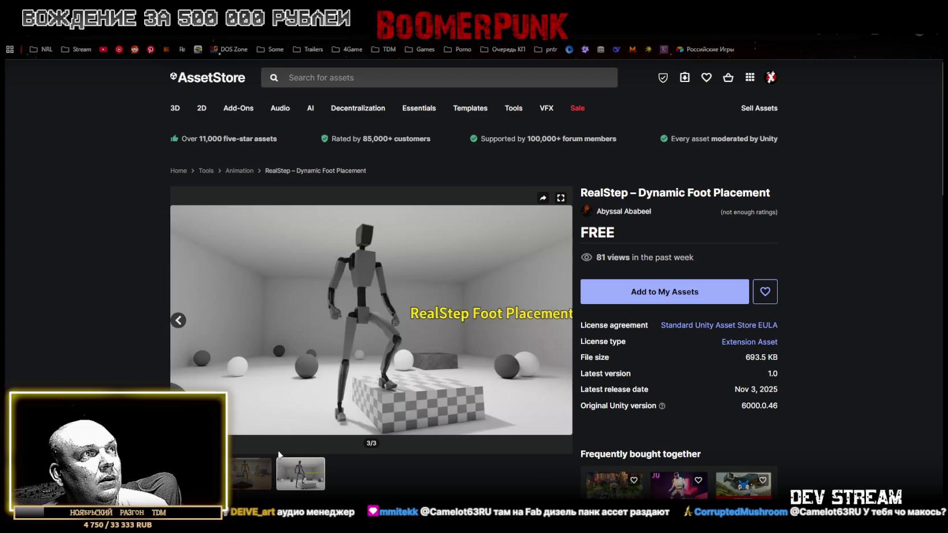
left_click(195, 474)
left_click(260, 481)
left_click(300, 481)
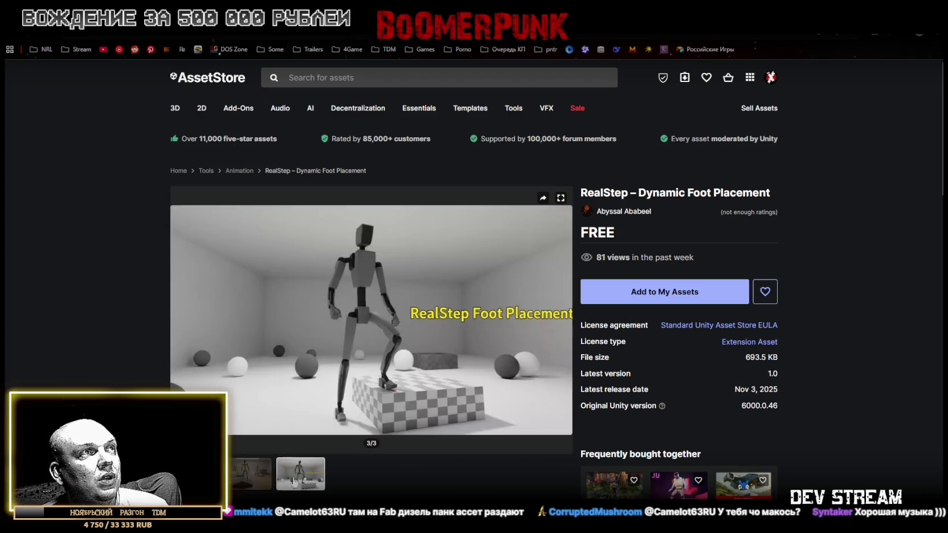
left_click(249, 474)
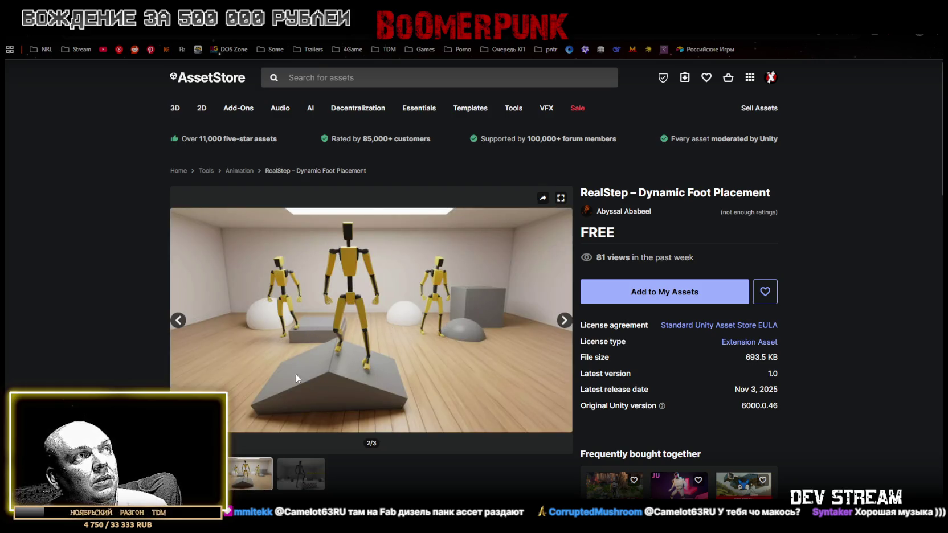
Compare the second and third previews, then add the free asset and accept the Terms of Service.
left_click(300, 481)
left_click(253, 481)
left_click(301, 482)
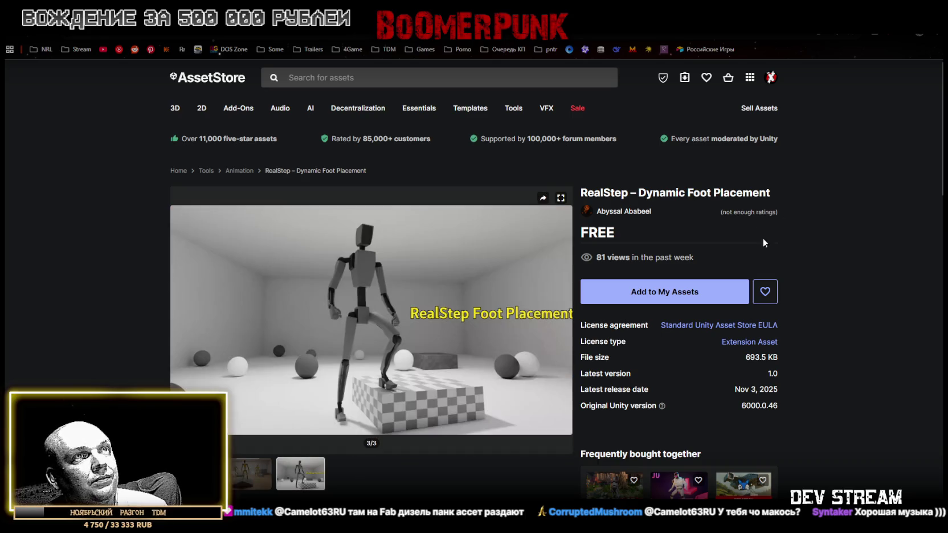
left_click(664, 292)
left_click(534, 342)
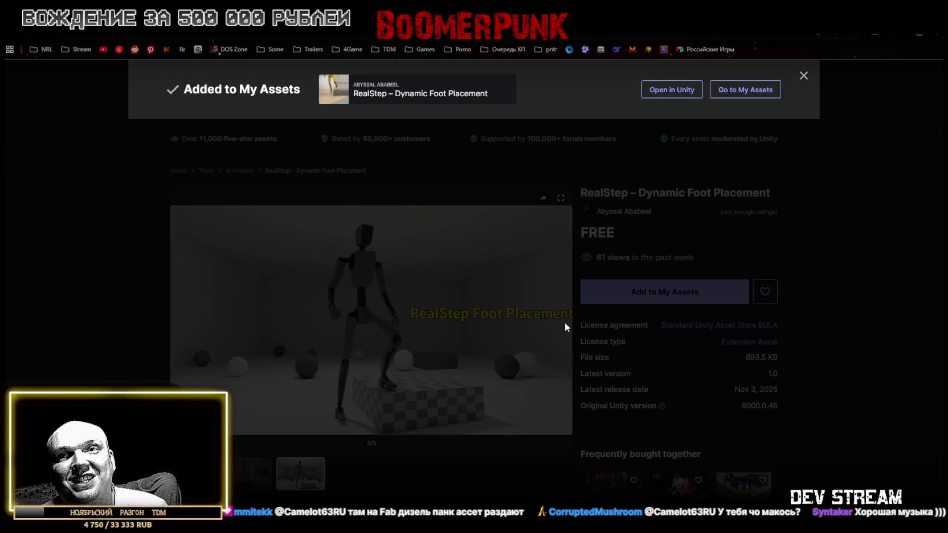
Confirm RealStep in My Assets, dismiss the Added confirmation, and return to the free results.
left_click(617, 300)
left_click(616, 296)
left_click(550, 350)
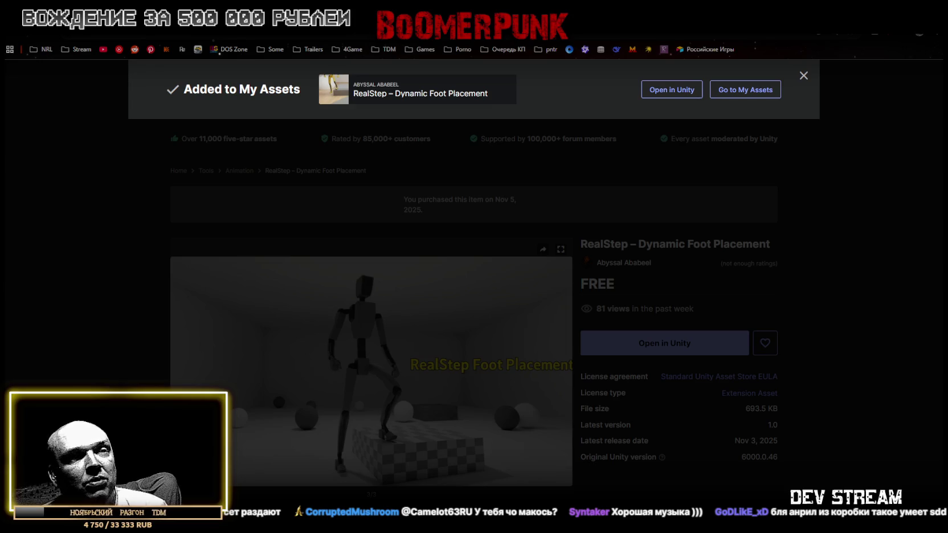
left_click(865, 279)
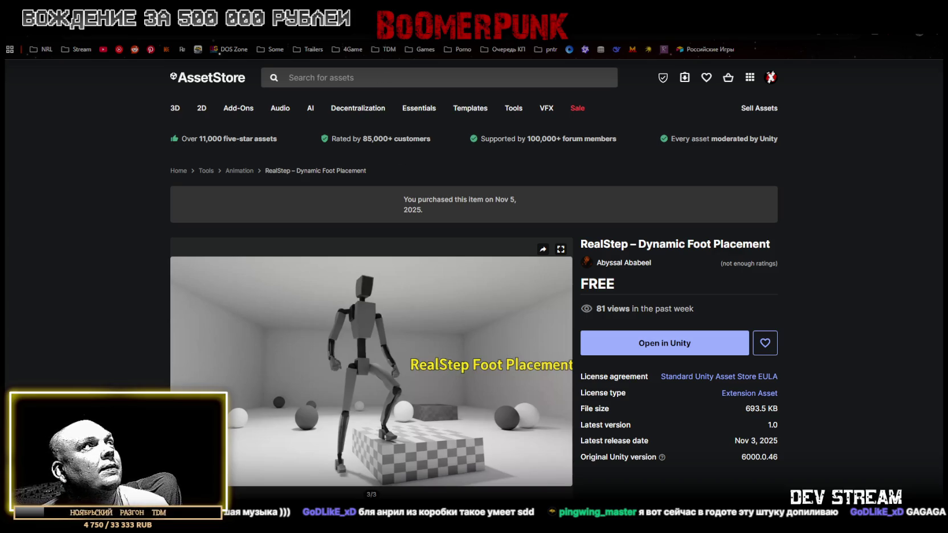
key("alt+Left")
Revisit the RealStep page, then return to the free asset results and scroll the grid.
scroll(558, 325, "down", 1)
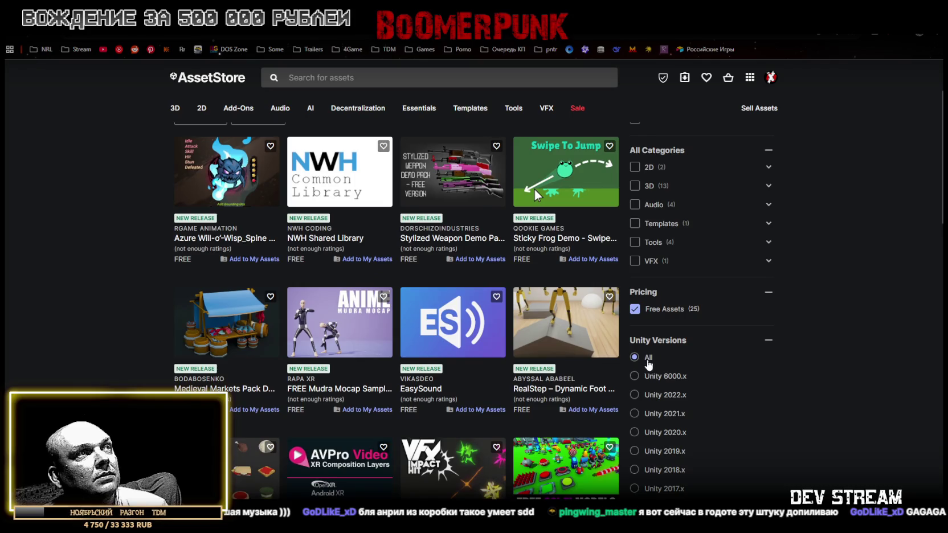
left_click(558, 325)
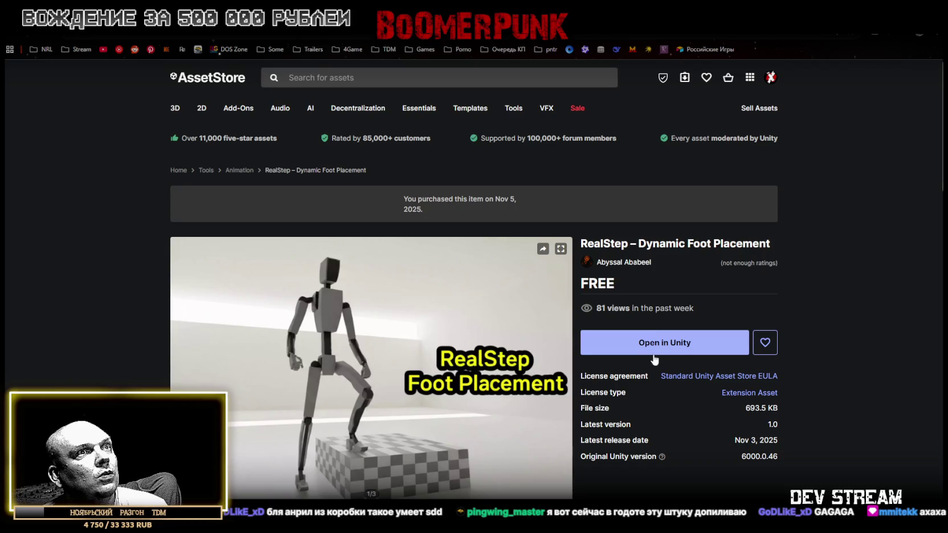
key("alt+Left")
mouse_move(404, 116)
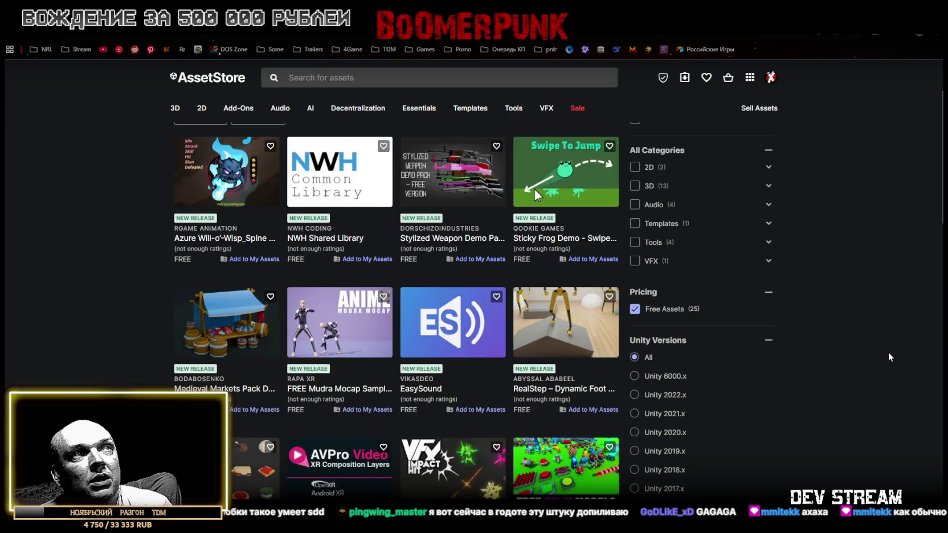
scroll(395, 248, "down", 2)
scroll(393, 244, "up", 3)
scroll(392, 246, "down", 4)
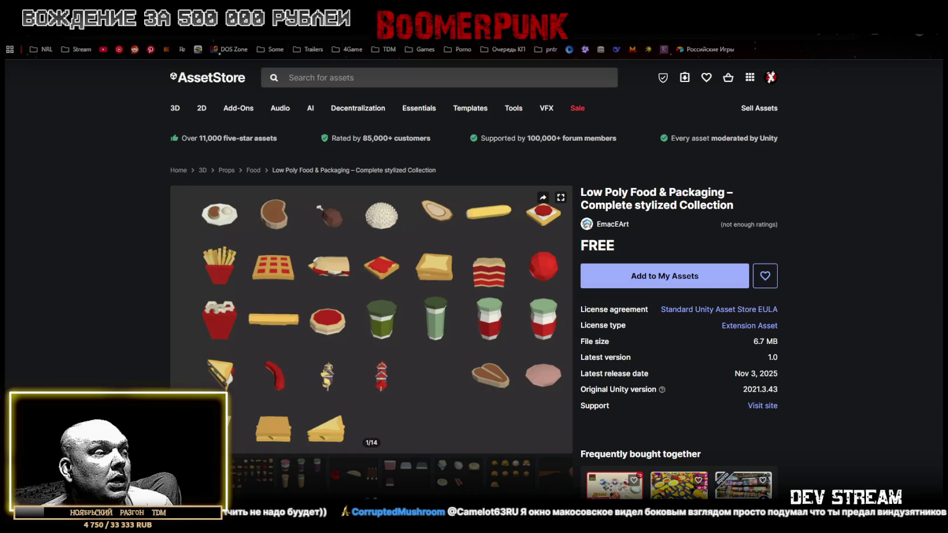
In Unity, set the Scene view to Shaded and fly over the tractor, town and harbour.
key("alt+Tab")
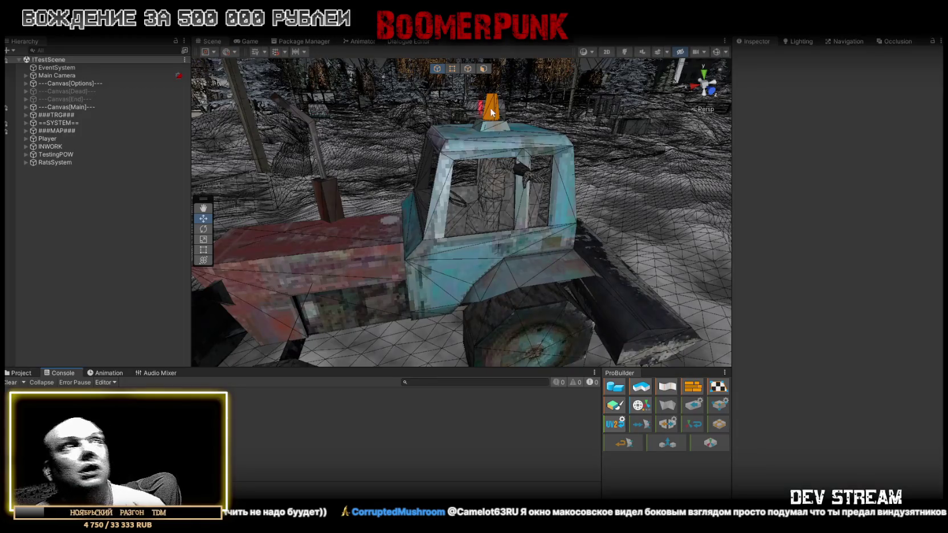
mouse_move(536, 150)
left_mouse_down()
mouse_move(461, 159)
mouse_move(431, 151)
mouse_move(802, 231)
mouse_move(851, 186)
mouse_move(809, 172)
mouse_move(792, 195)
mouse_move(758, 160)
left_mouse_up()
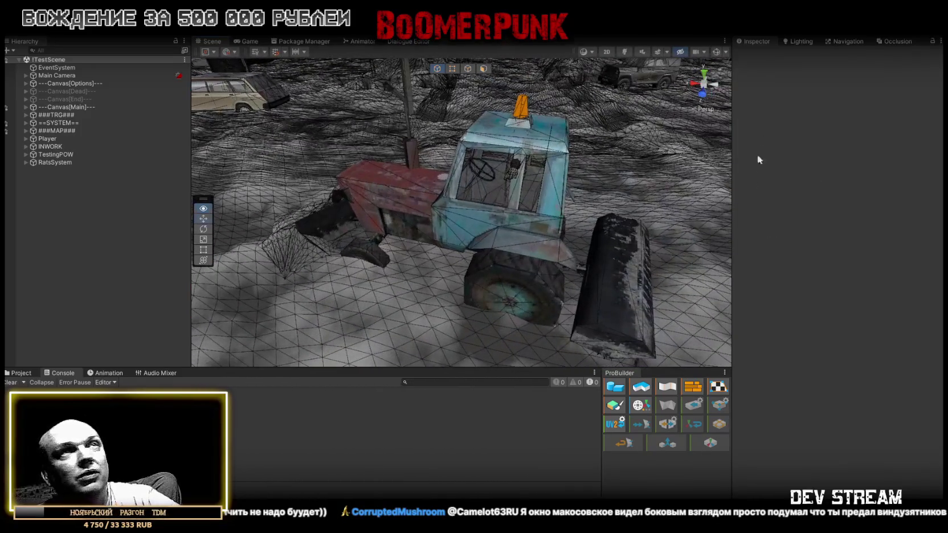
left_click(585, 52)
left_click(600, 70)
mouse_move(458, 199)
left_mouse_down()
mouse_move(461, 178)
mouse_move(553, 176)
mouse_move(605, 100)
mouse_move(526, 214)
mouse_move(509, 178)
mouse_move(617, 158)
mouse_move(630, 136)
mouse_move(672, 148)
left_mouse_up()
mouse_move(815, 168)
left_mouse_down()
mouse_move(544, 142)
mouse_move(550, 224)
mouse_move(476, 194)
mouse_move(467, 211)
mouse_move(479, 214)
mouse_move(313, 199)
mouse_move(550, 205)
mouse_move(663, 165)
mouse_move(258, 148)
mouse_move(98, 124)
mouse_move(120, 105)
mouse_move(235, 146)
mouse_move(417, 165)
mouse_move(166, 192)
mouse_move(308, 197)
left_mouse_up()
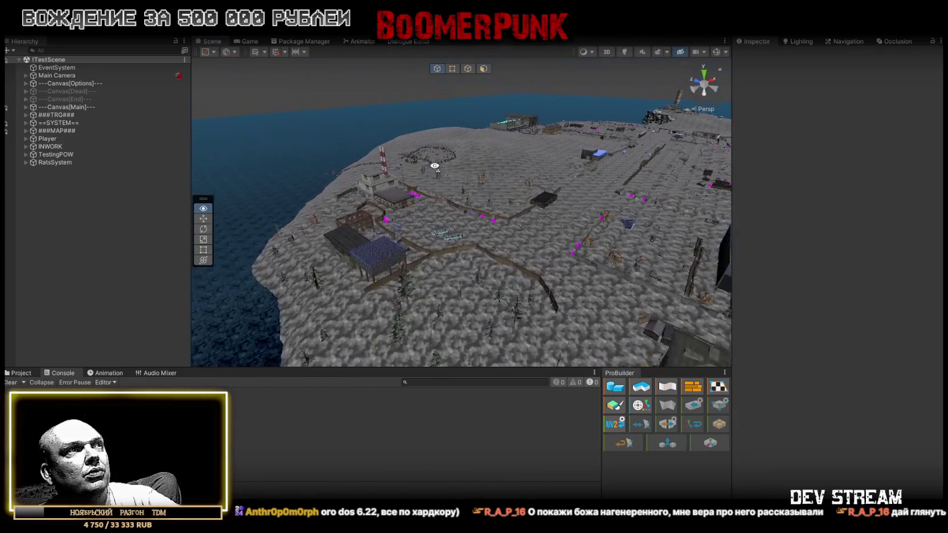
Fly toward the building, show the TraktorSystem project folder, then switch to the Twitch video.
mouse_move(426, 154)
left_mouse_down()
mouse_move(377, 178)
mouse_move(485, 181)
mouse_move(599, 207)
mouse_move(431, 203)
mouse_move(670, 131)
mouse_move(617, 137)
mouse_move(644, 186)
left_mouse_up()
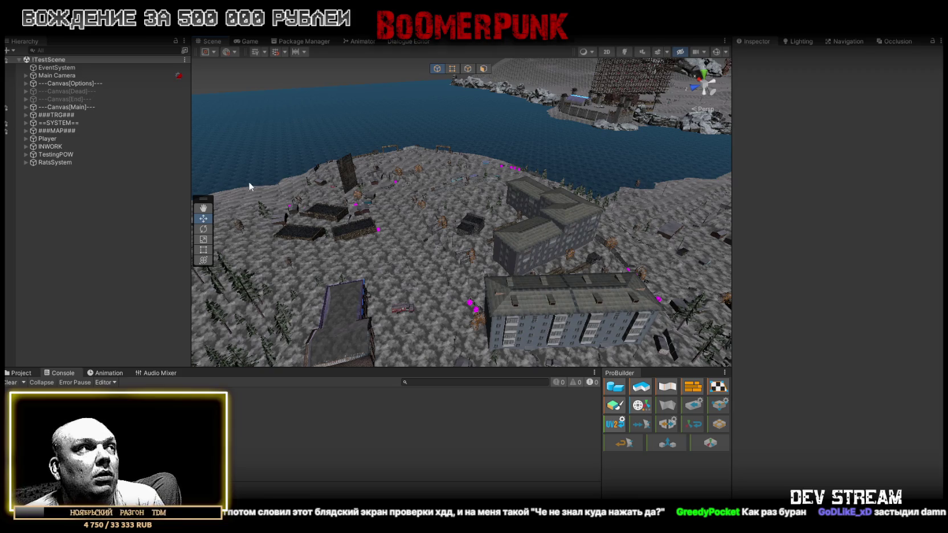
left_click(22, 373)
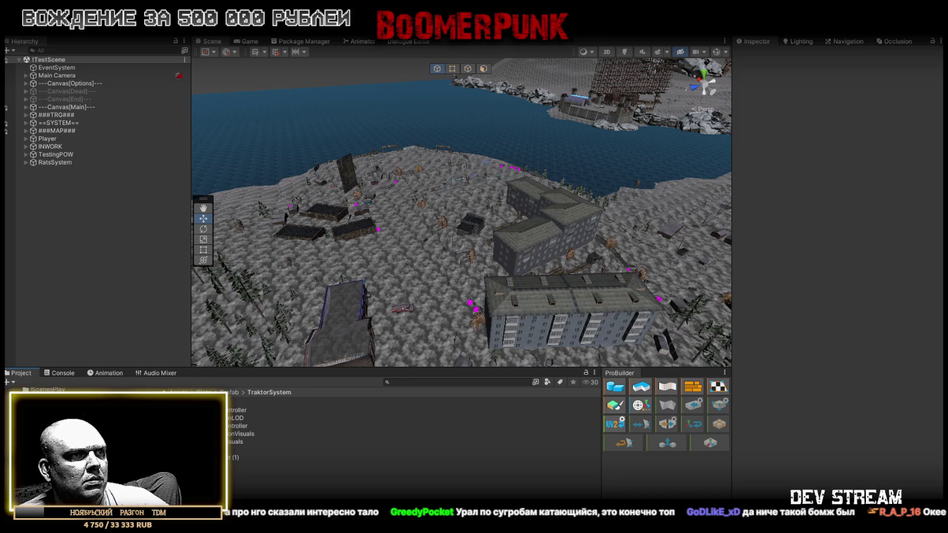
key("alt+Tab")
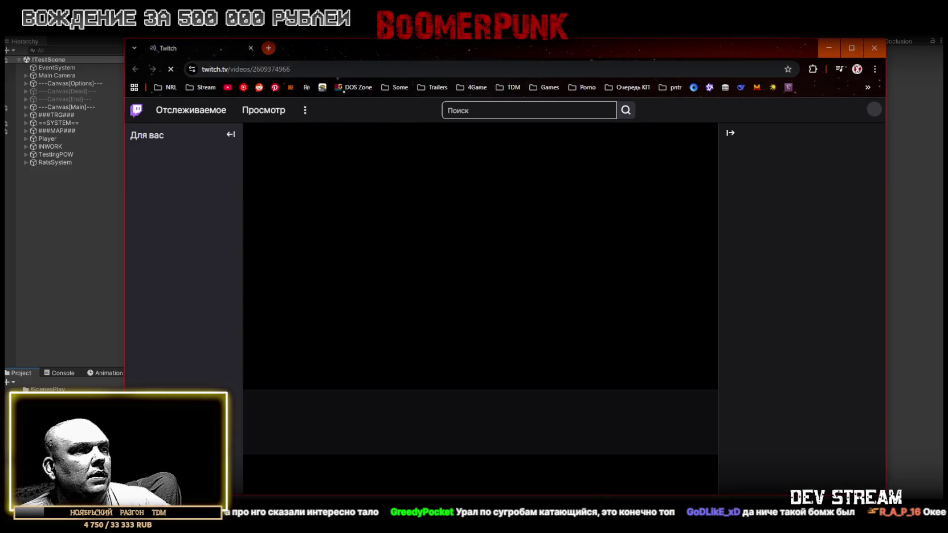
Skip the Twitch replay ahead to about 6:50:00 and watch it full screen.
left_click(643, 364)
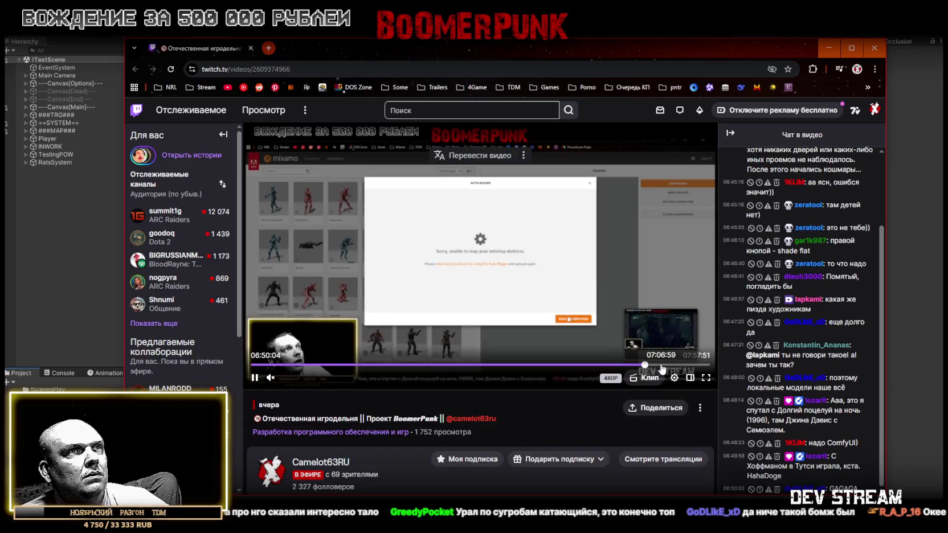
left_click(710, 382)
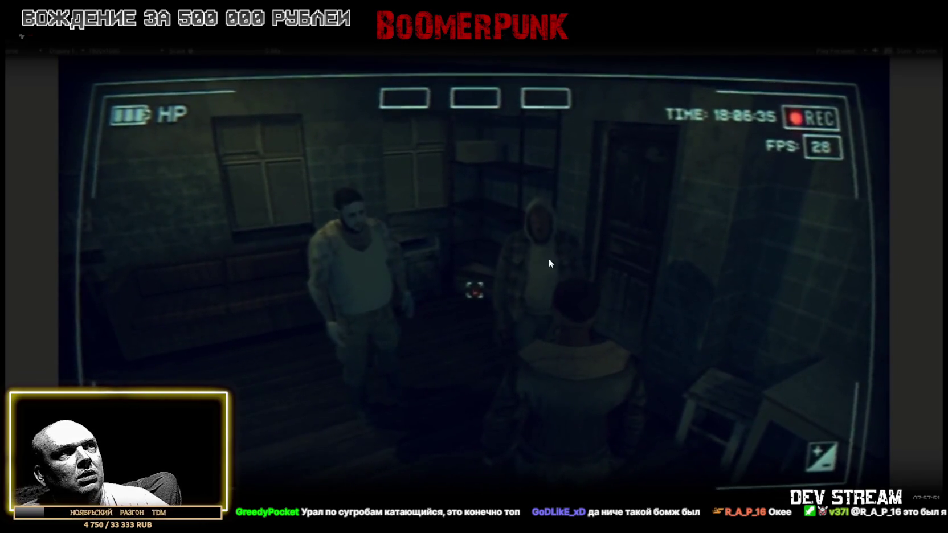
Change the player's Quality setting to an option higher than 480p.
left_click(900, 516)
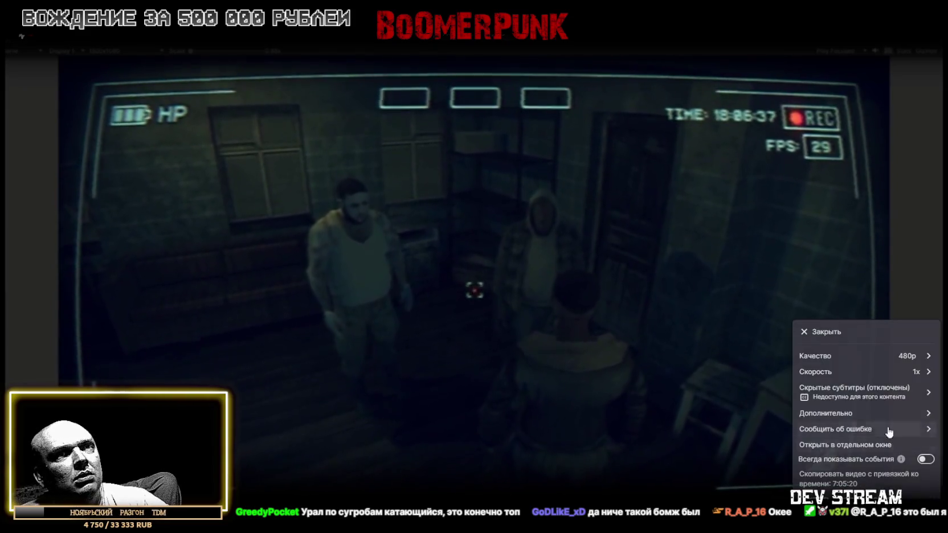
left_click(837, 357)
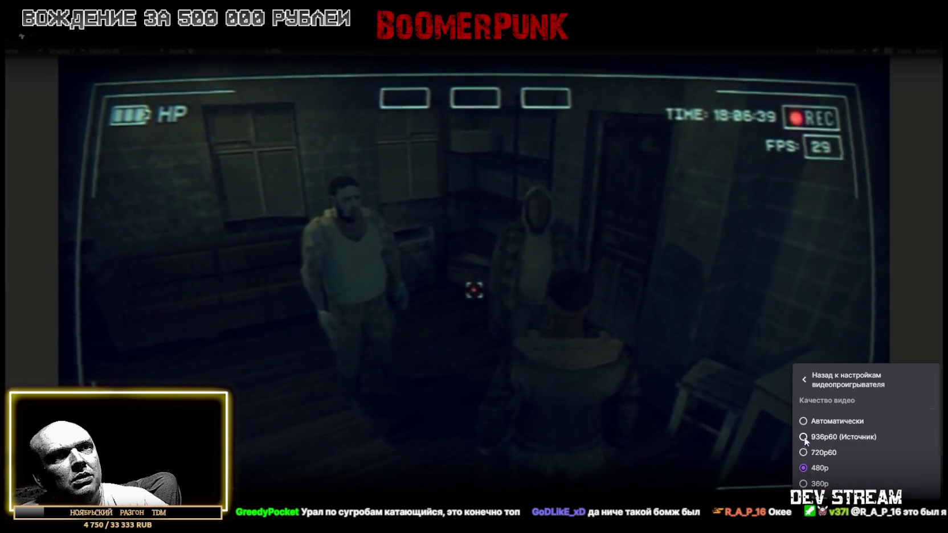
left_click(812, 453)
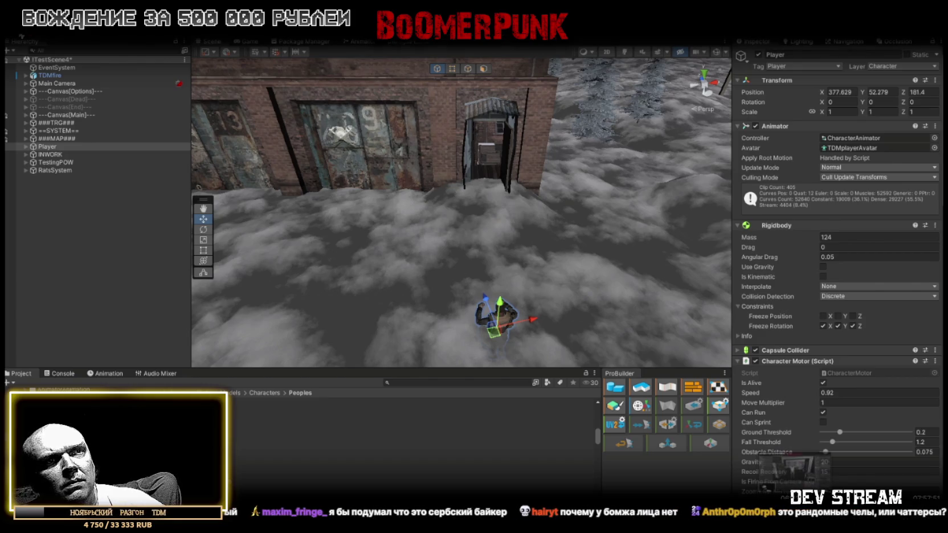
Jump the replay to the section showing the hooded character model in Blender.
left_click(791, 502)
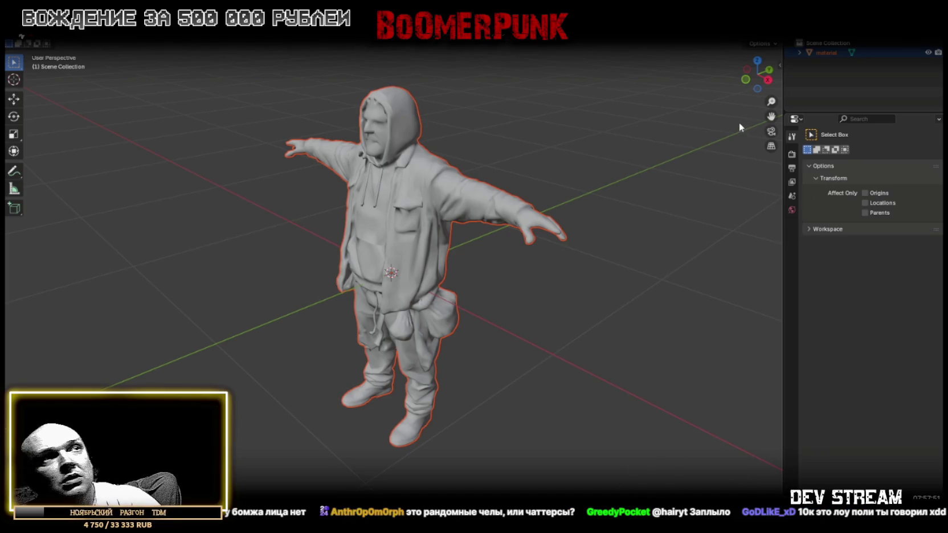
Show Blender's render output settings for the hooded character scene: PNG RGBA, frames 1–250.
left_click(791, 167)
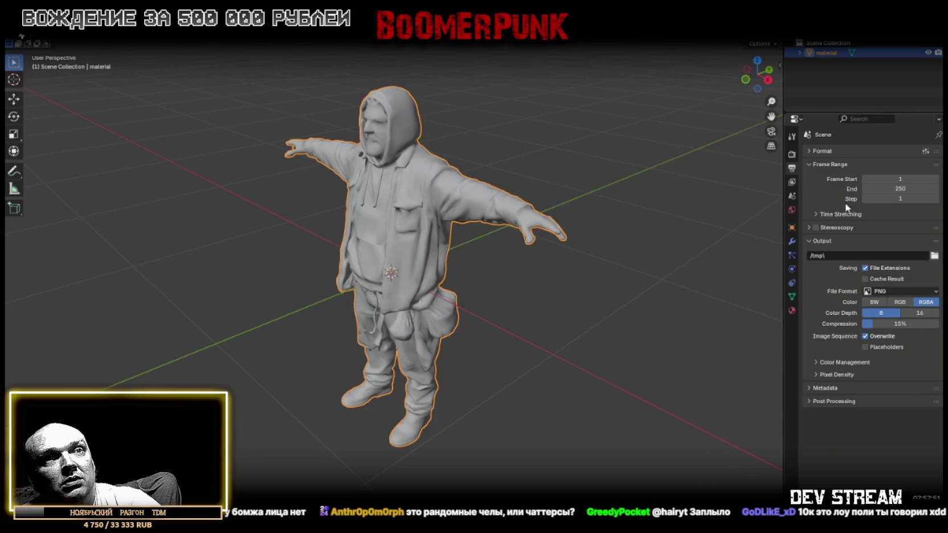
Enter Edit Mode and add a Decimate modifier (Collapse, ratio 1.0000) to the hooded character.
key("Tab")
scroll(702, 231, "up", 4)
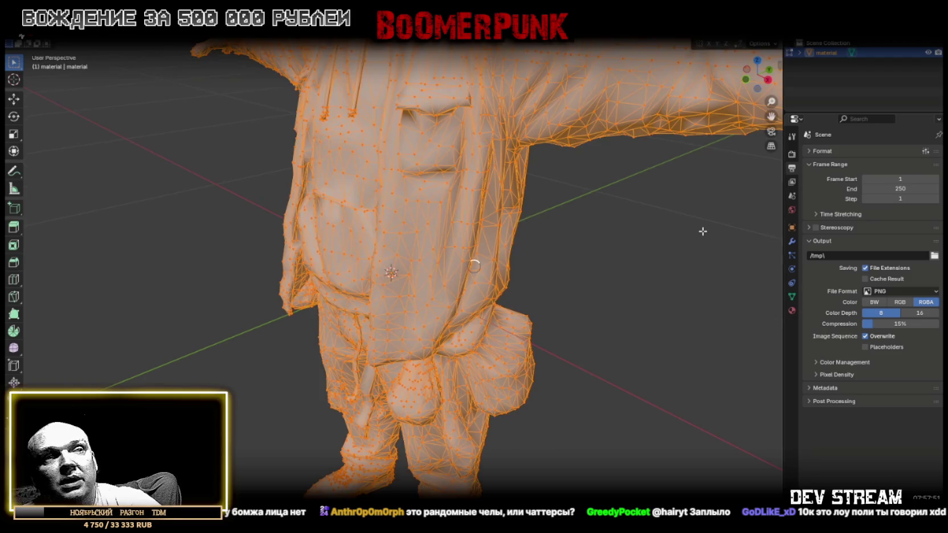
scroll(702, 231, "down", 4)
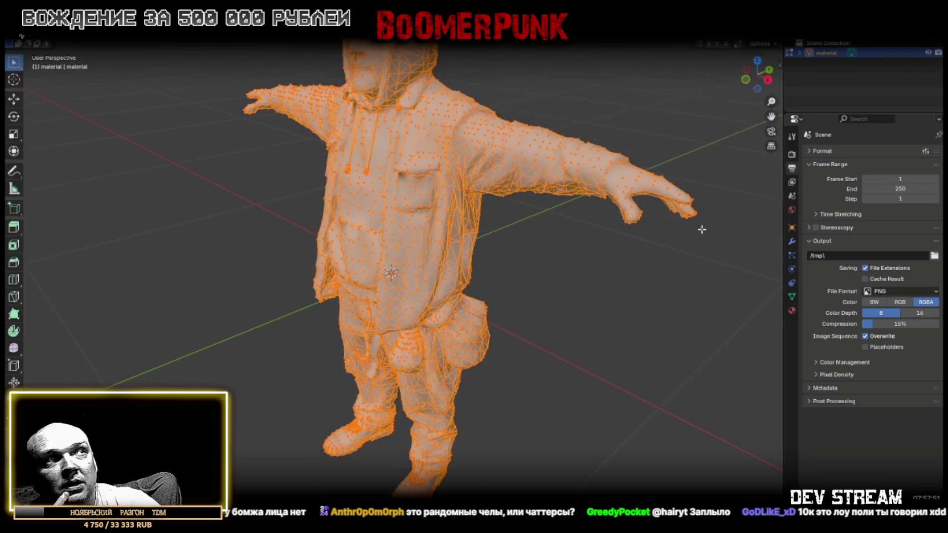
left_click(792, 241)
left_click(840, 151)
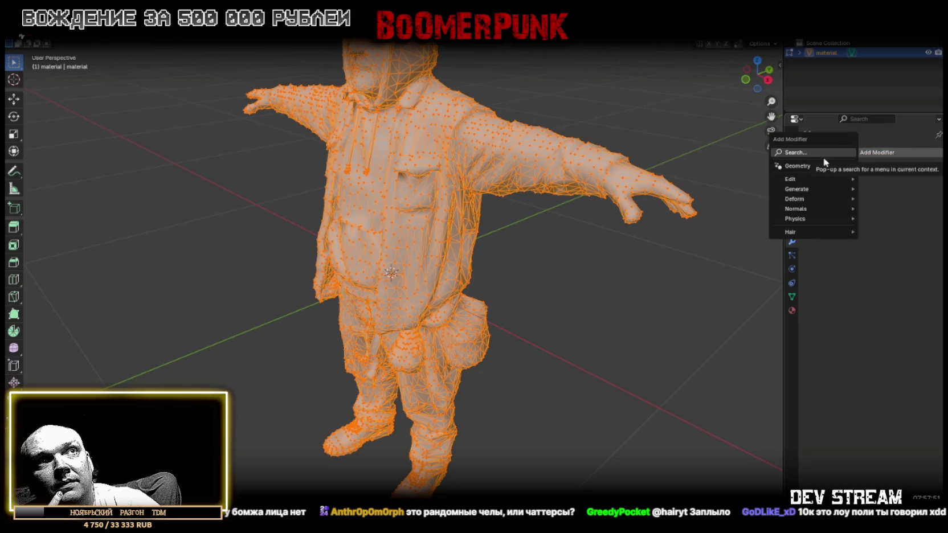
mouse_move(804, 203)
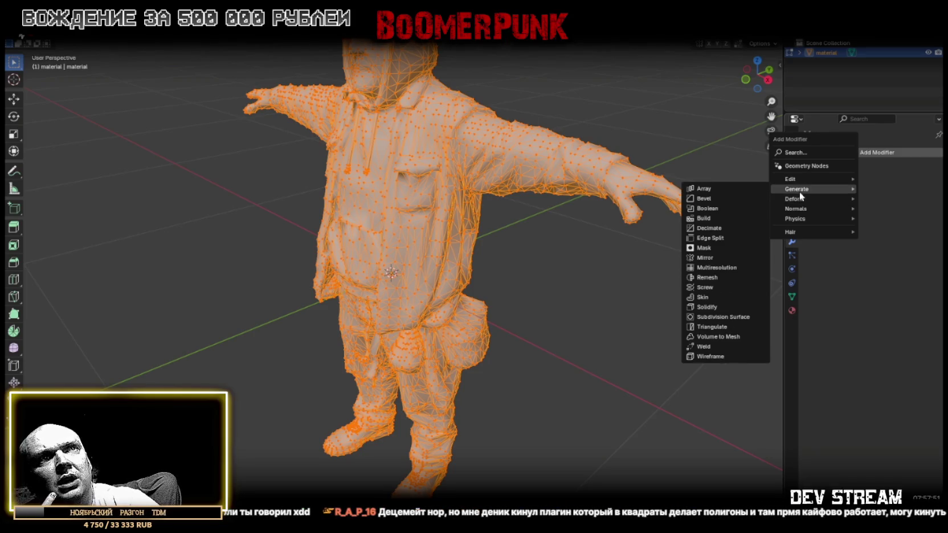
left_click(708, 230)
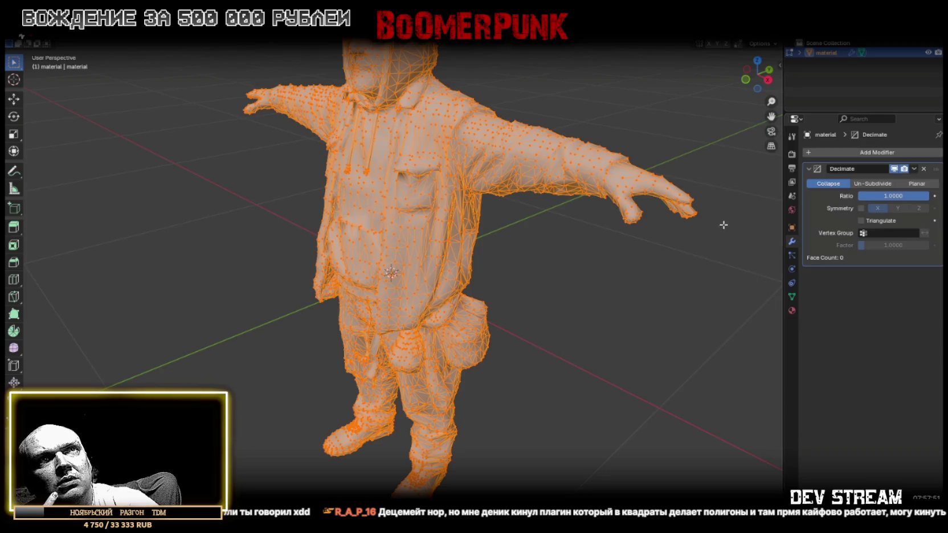
Set the Decimate modifier ratio to 0.1 and view the character from above.
left_click(891, 196)
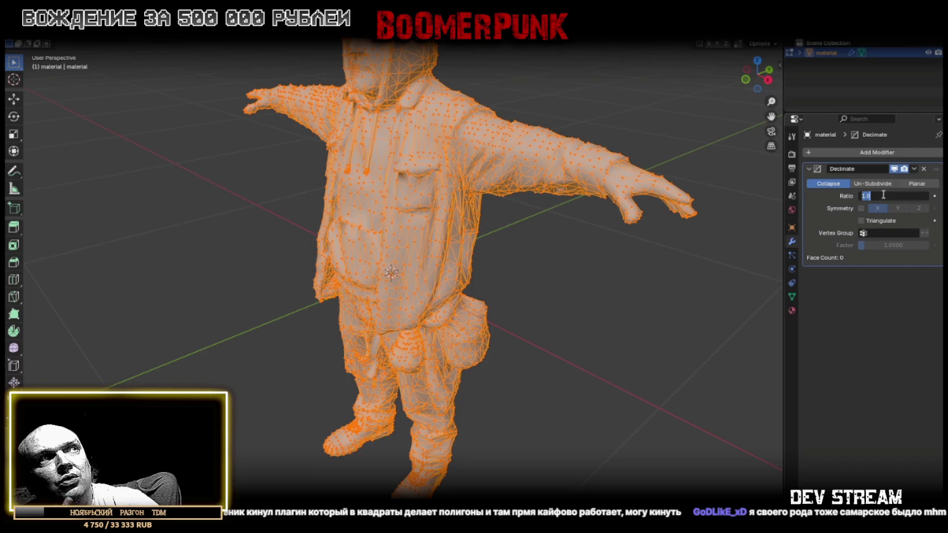
type(".1")
key("Return")
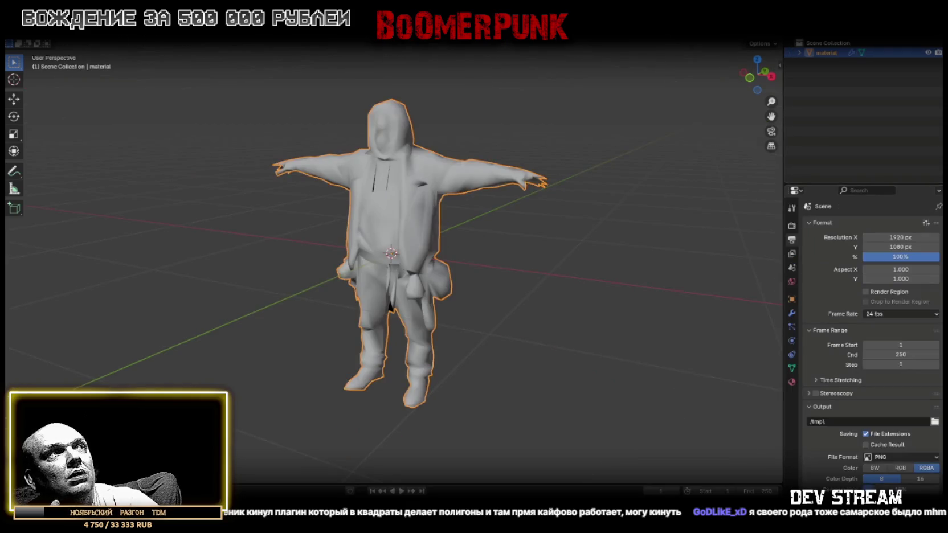
scroll(589, 207, "down", 5)
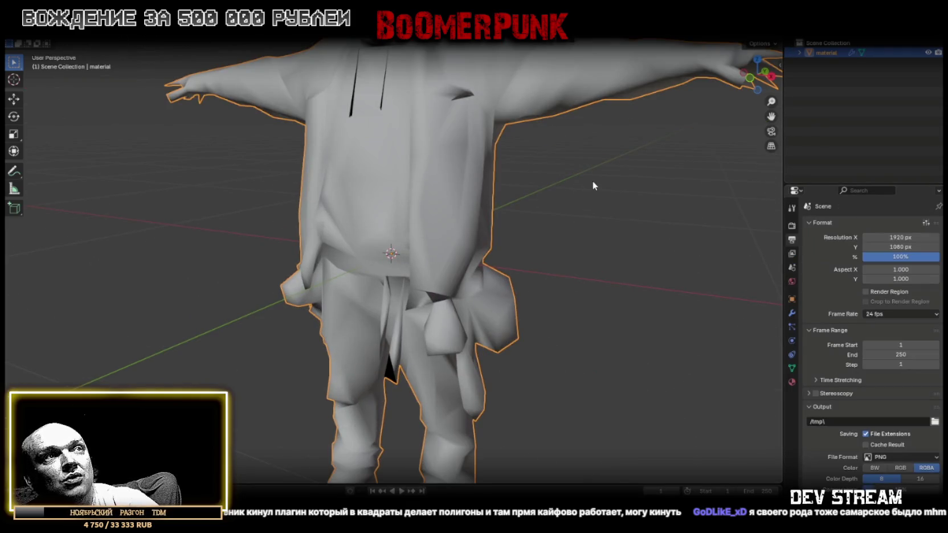
right_click(568, 212)
mouse_move(611, 140)
left_mouse_down()
mouse_move(541, 167)
mouse_move(545, 183)
mouse_move(566, 166)
left_mouse_up()
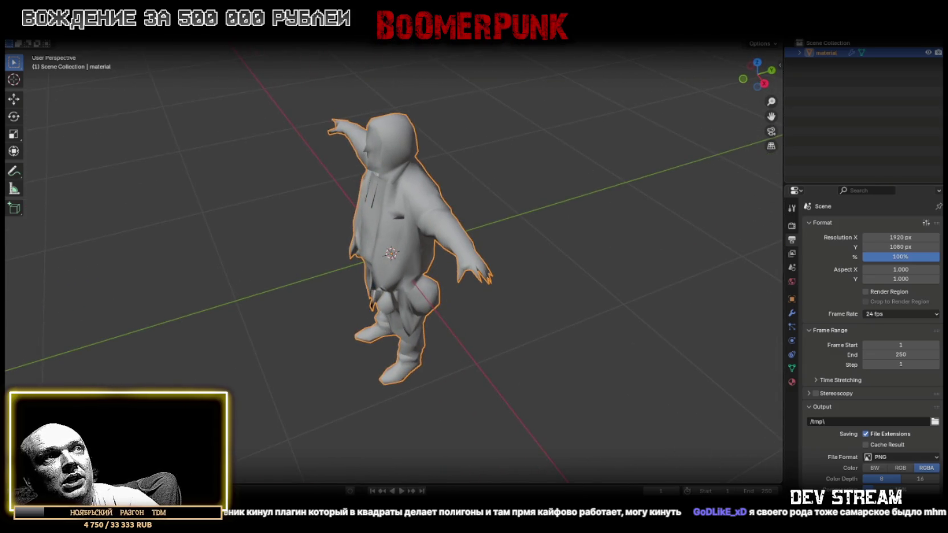
Change the Decimate ratio to 0.25 and return to Object Mode to view the mesh.
double_click(878, 196)
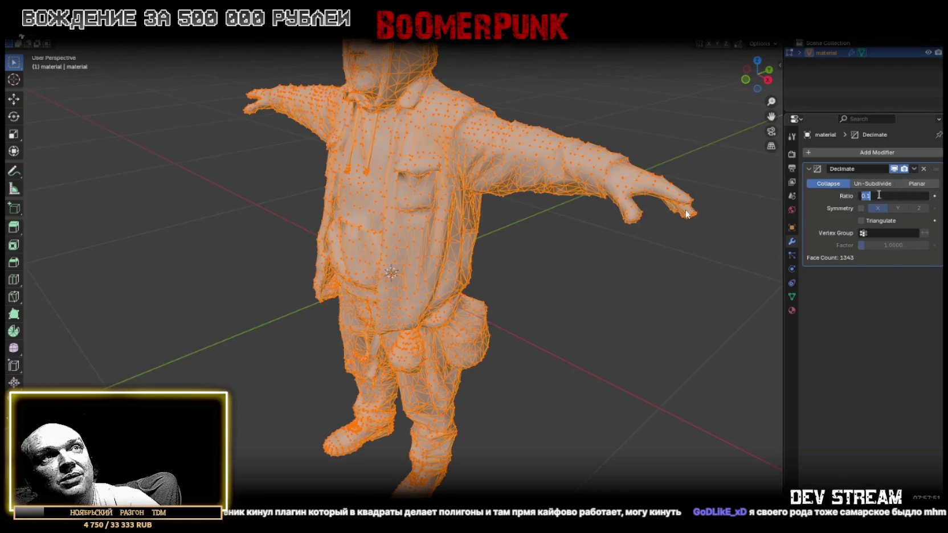
type("0.1")
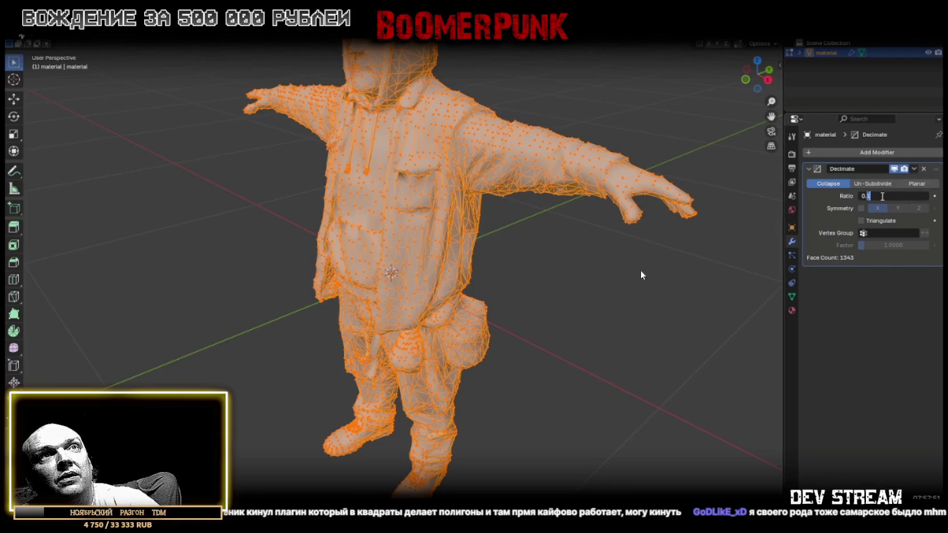
key("BackSpace")
type("25")
key("Return")
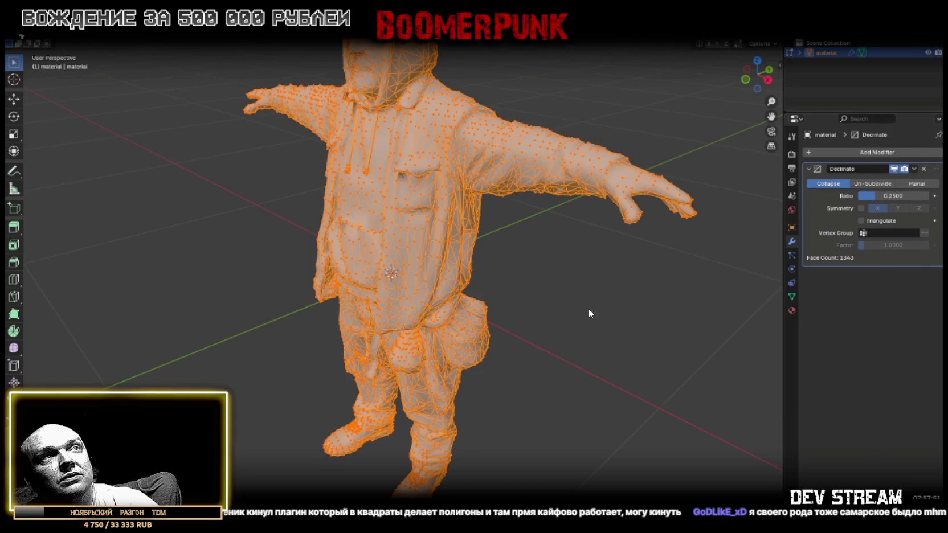
key("Tab")
scroll(587, 308, "up", 3)
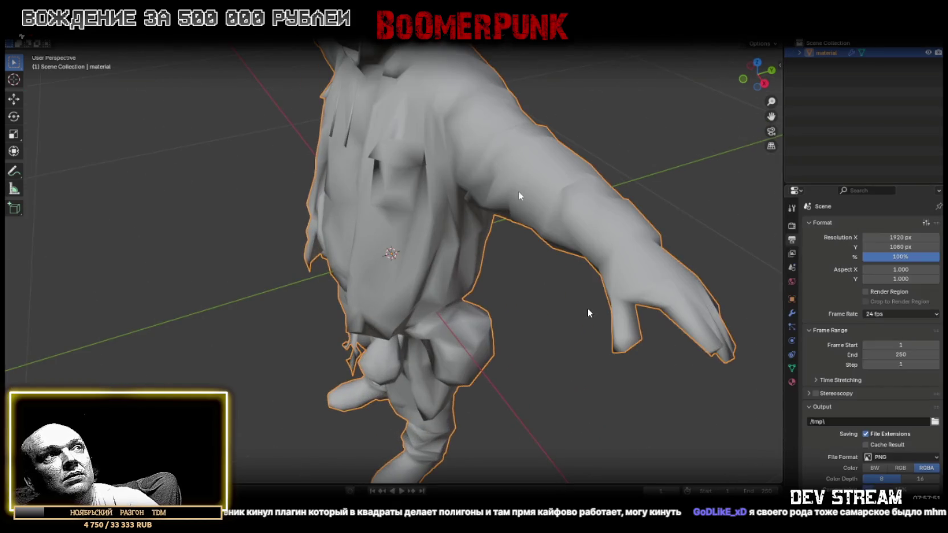
left_click_drag(524, 186, 606, 163)
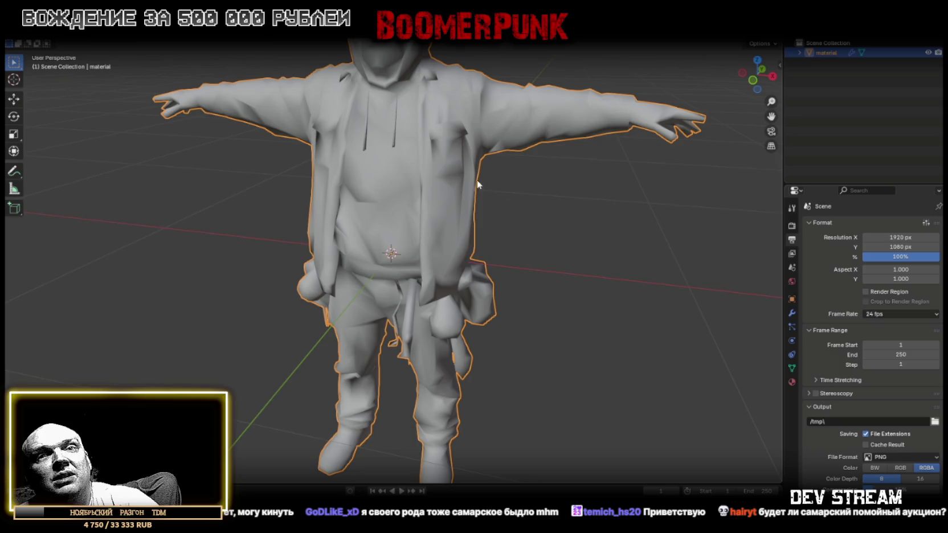
scroll(596, 198, "down", 2)
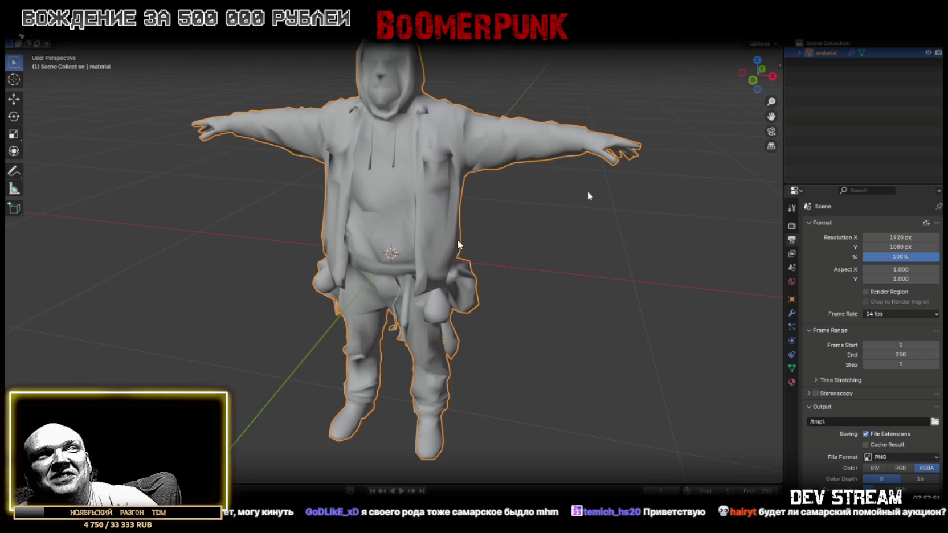
mouse_move(568, 87)
left_mouse_down()
mouse_move(527, 116)
mouse_move(547, 114)
mouse_move(571, 106)
mouse_move(557, 89)
mouse_move(511, 101)
mouse_move(538, 103)
left_mouse_up()
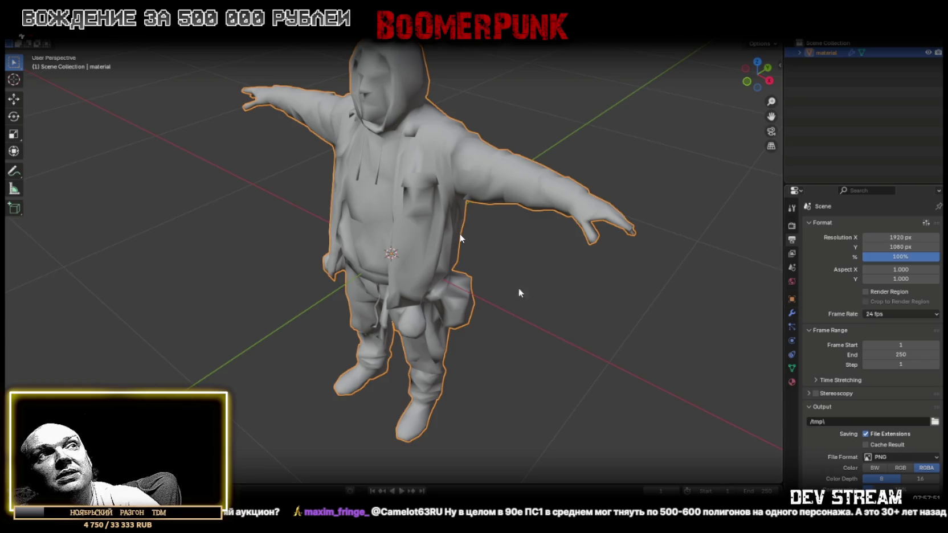
Apply Shade Flat to the low-poly character and check its back.
right_click(421, 213)
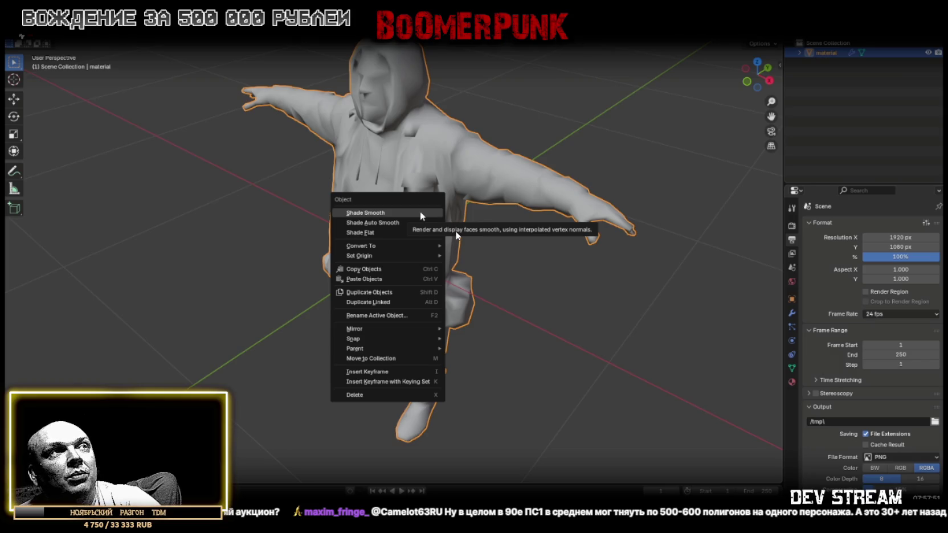
left_click(421, 233)
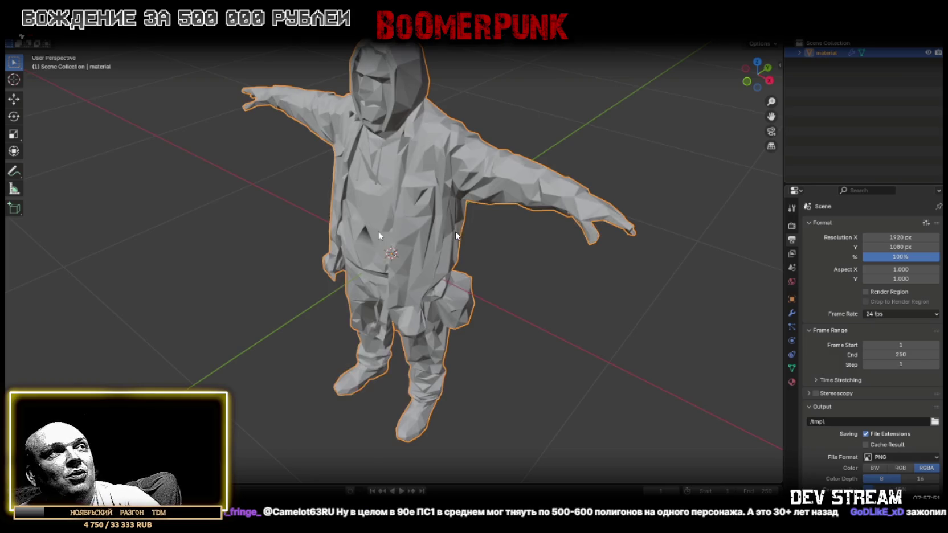
mouse_move(456, 233)
left_mouse_down()
mouse_move(614, 268)
mouse_move(535, 220)
mouse_move(481, 250)
mouse_move(464, 160)
mouse_move(540, 273)
left_mouse_up()
Look over the File > Export options, then return to the Low Poly Food & Packaging store page.
left_click(22, 33)
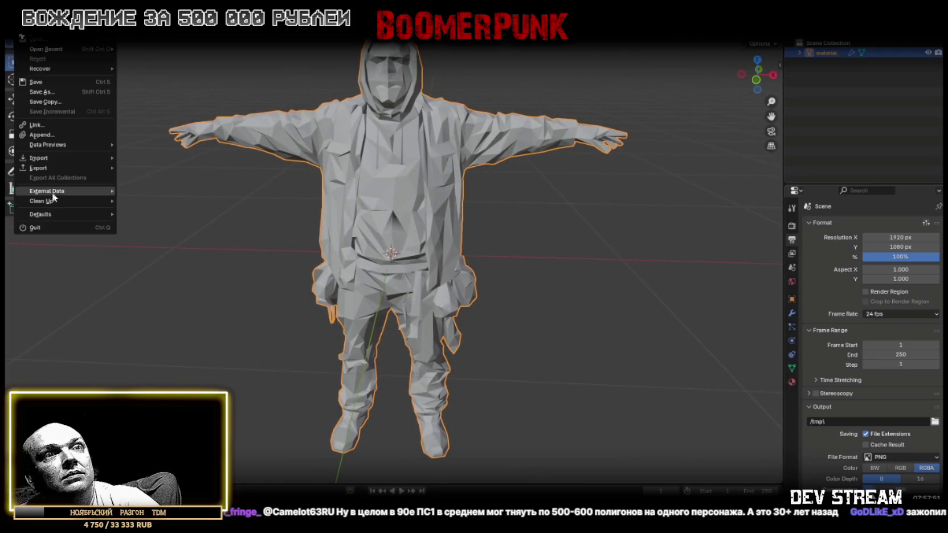
mouse_move(49, 168)
key("Escape")
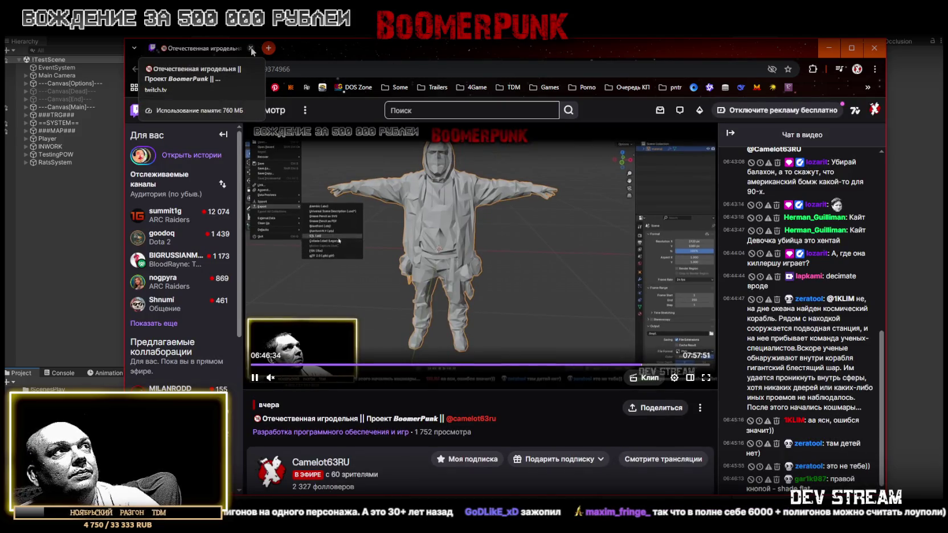
key("alt+Tab")
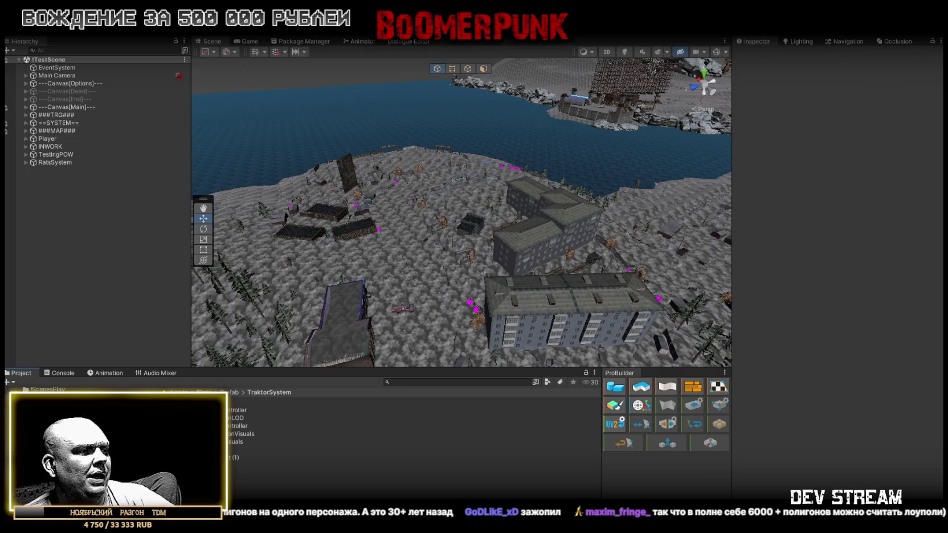
key("alt+Tab")
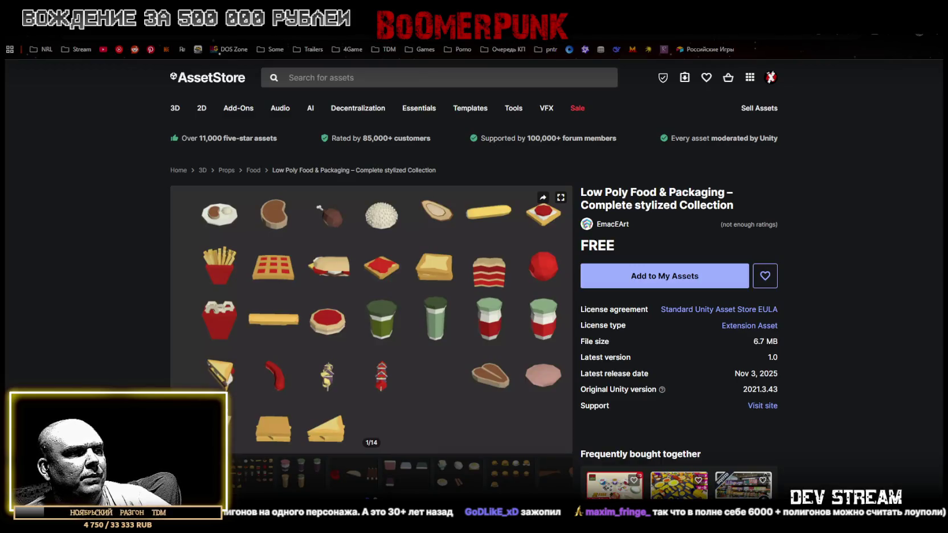
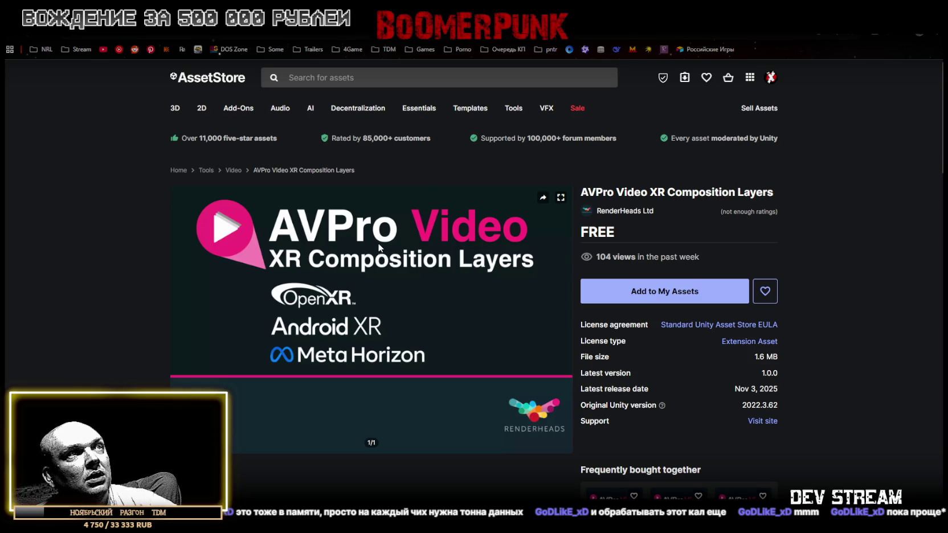
Leave the AVPro Video XR Composition Layers page and return to VFX - Impact and Hit - Light Version.
scroll(503, 267, "down", 4)
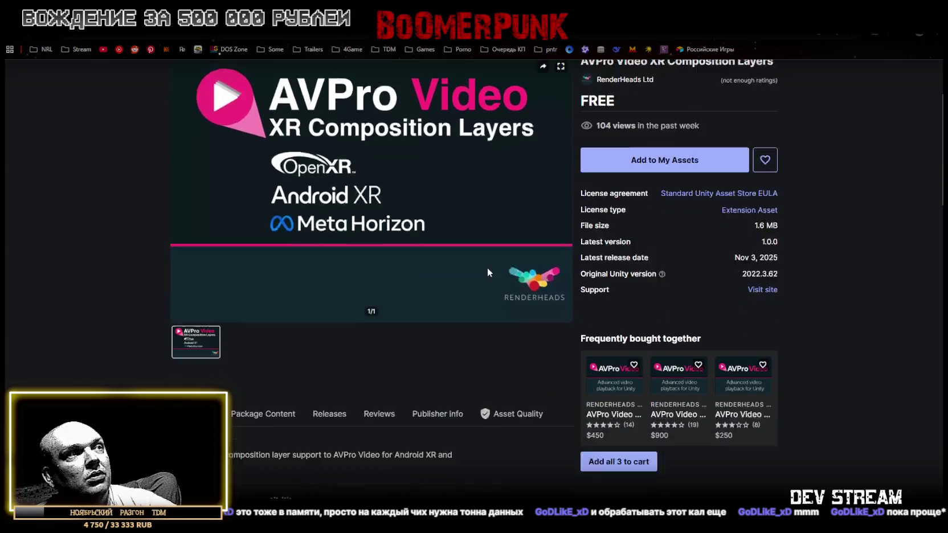
left_click_drag(214, 342, 335, 346)
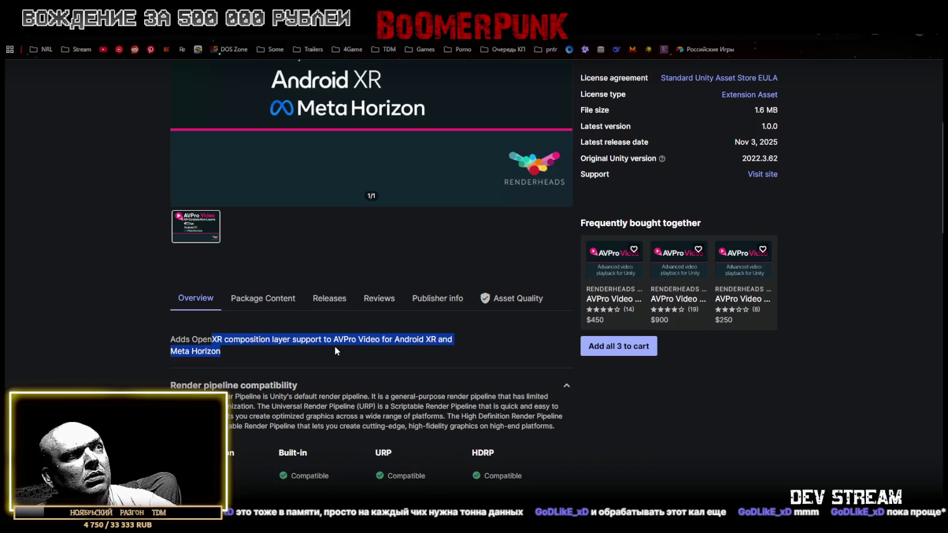
scroll(343, 306, "up", 3)
key("alt+Left")
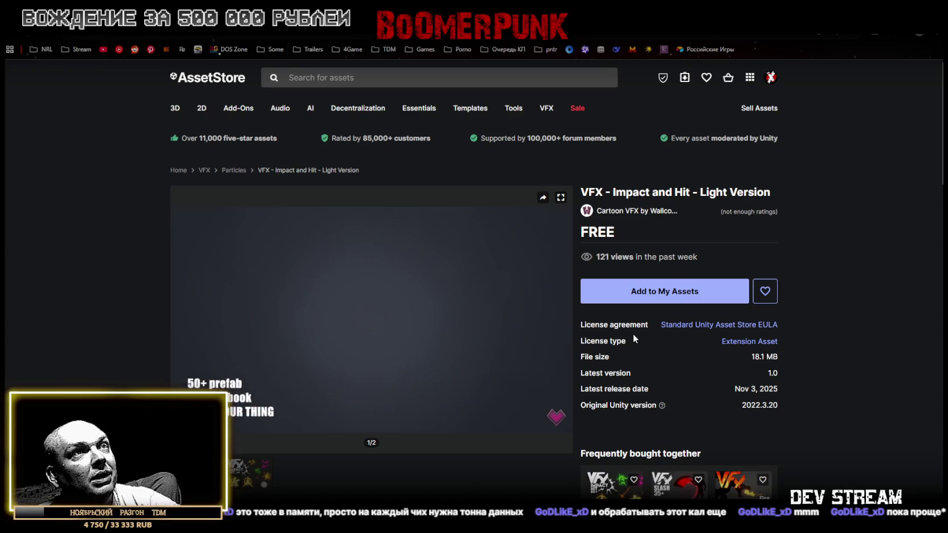
Add the free VFX impact pack to My Assets, accept the terms, then return to Free Lowpoly Scifi Objects.
scroll(509, 344, "down", 3)
scroll(501, 336, "down", 2)
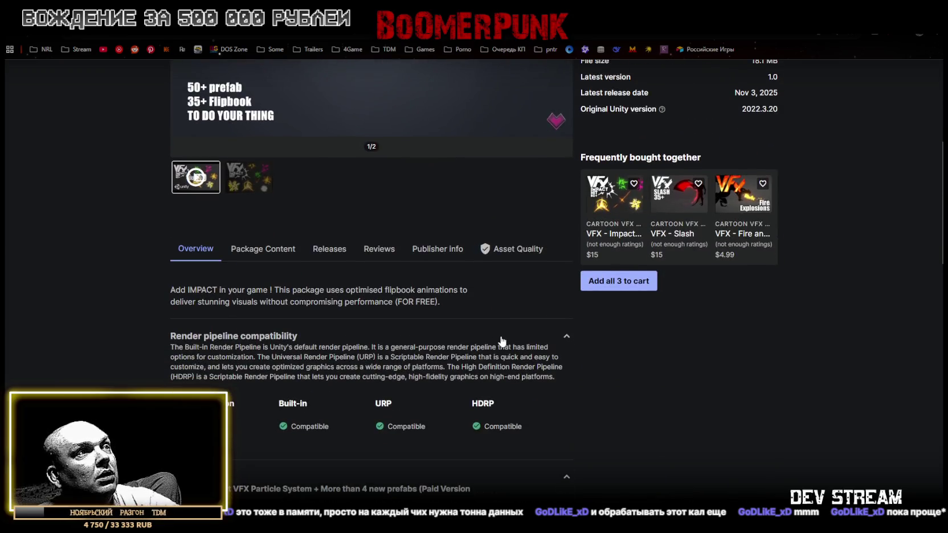
scroll(500, 337, "down", 2)
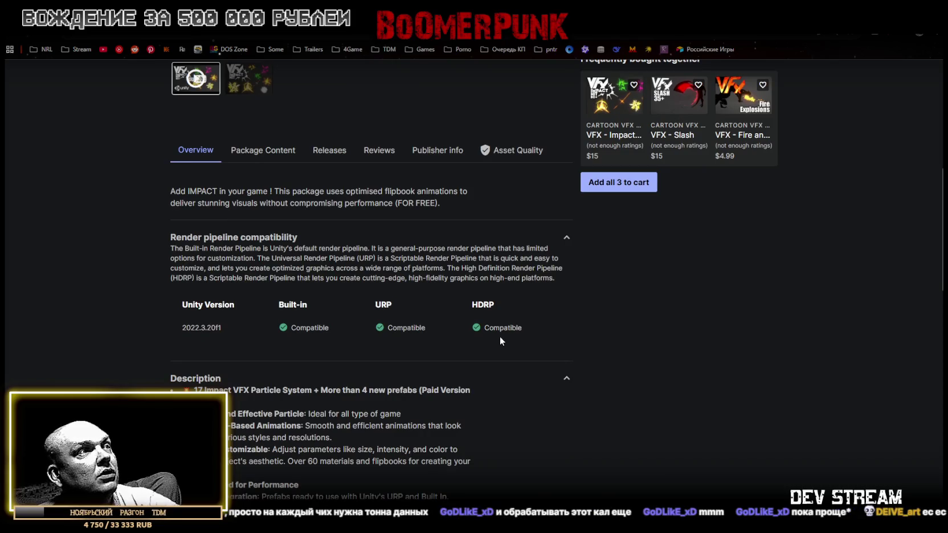
scroll(373, 390, "up", 6)
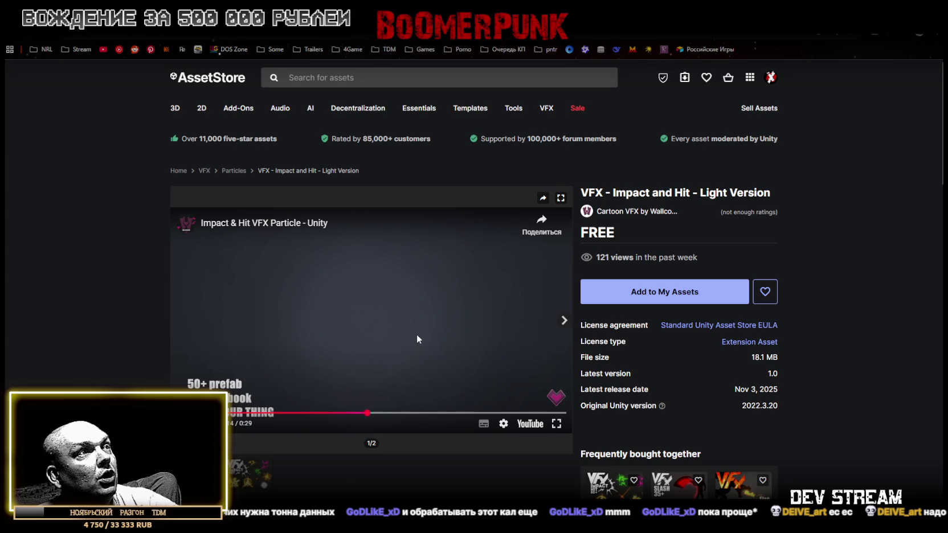
left_click(647, 288)
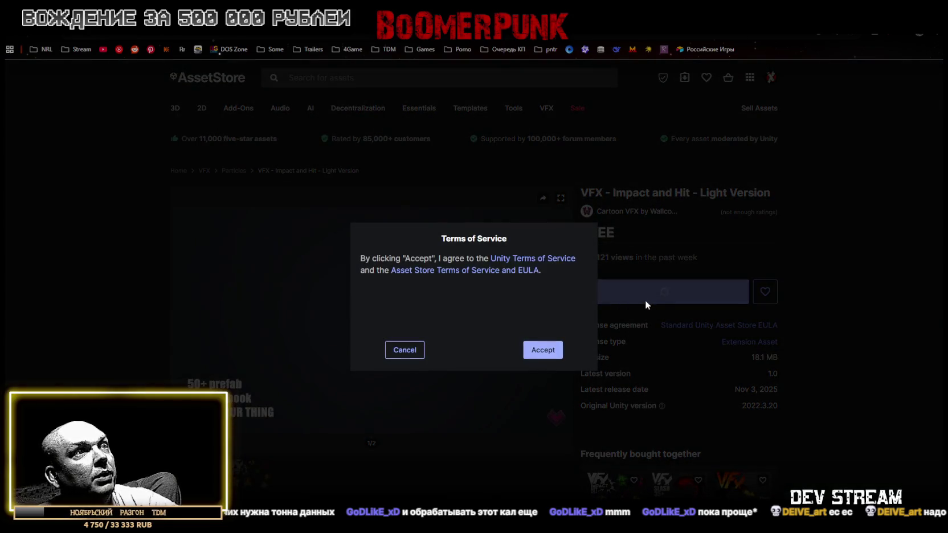
left_click(542, 350)
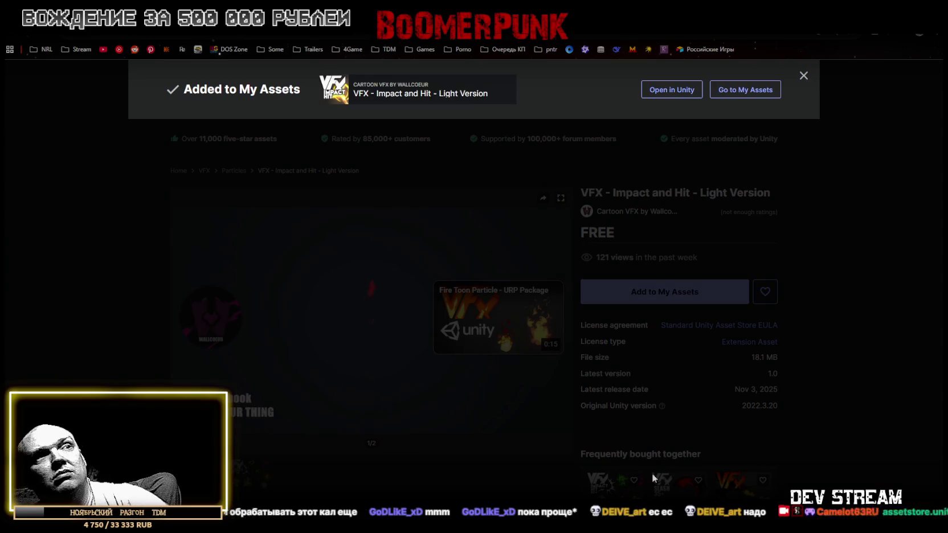
left_click(636, 278)
left_click(637, 280)
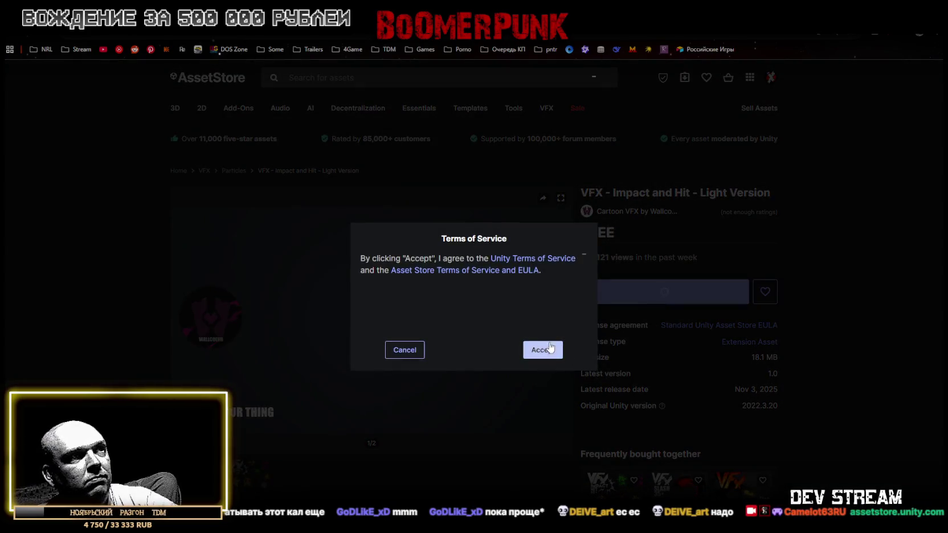
left_click(543, 350)
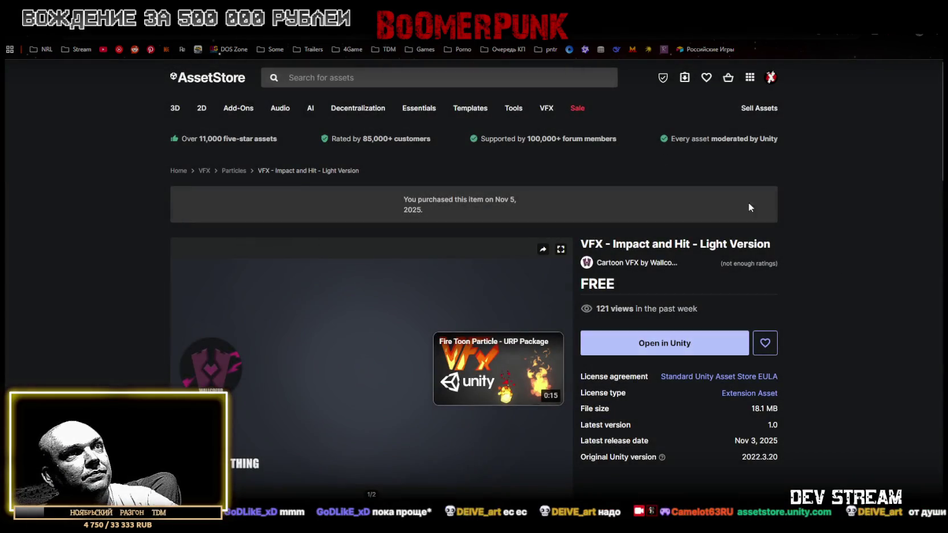
key("alt+Left")
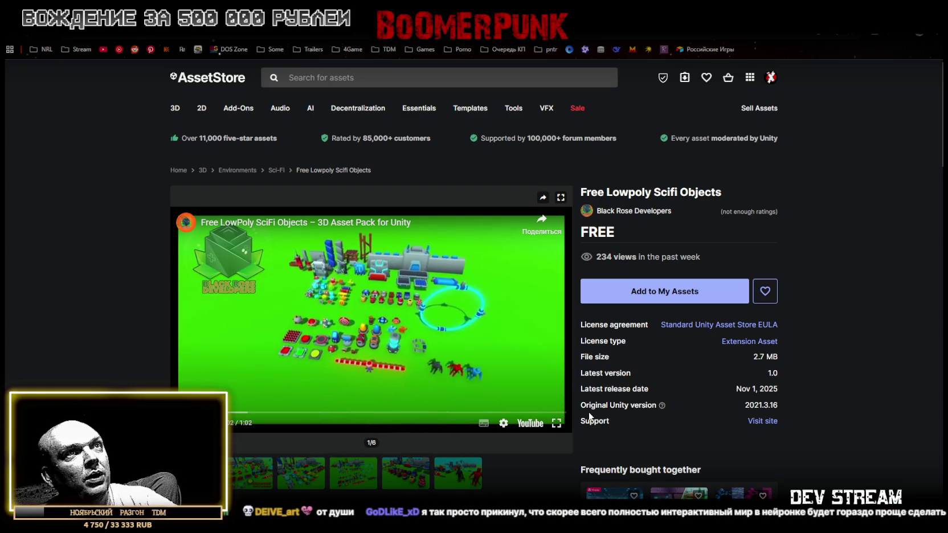
Watch the Free Lowpoly Scifi Objects video full screen, then open the Sci-Fi Room – Low-Poly Asset Pack 01 [DEMO] page.
left_click(554, 419)
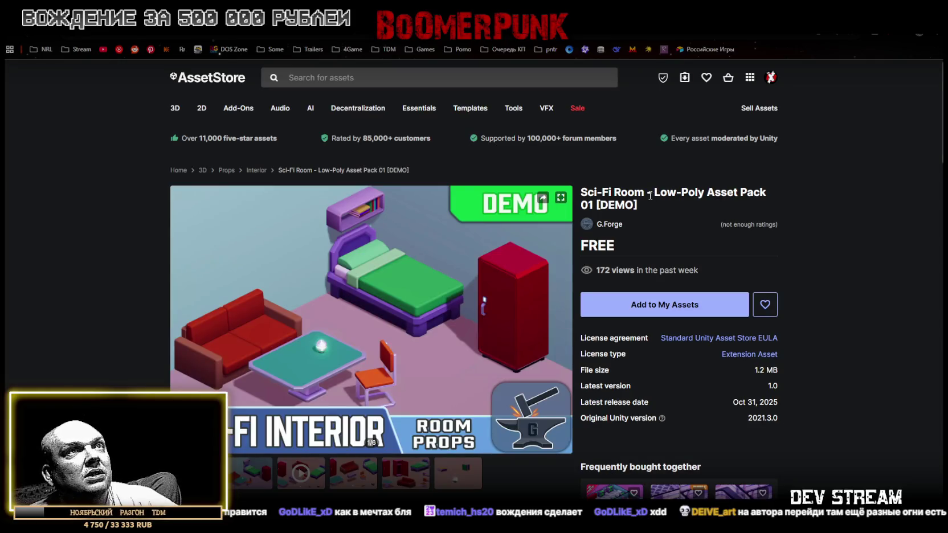
left_click_drag(650, 195, 720, 186)
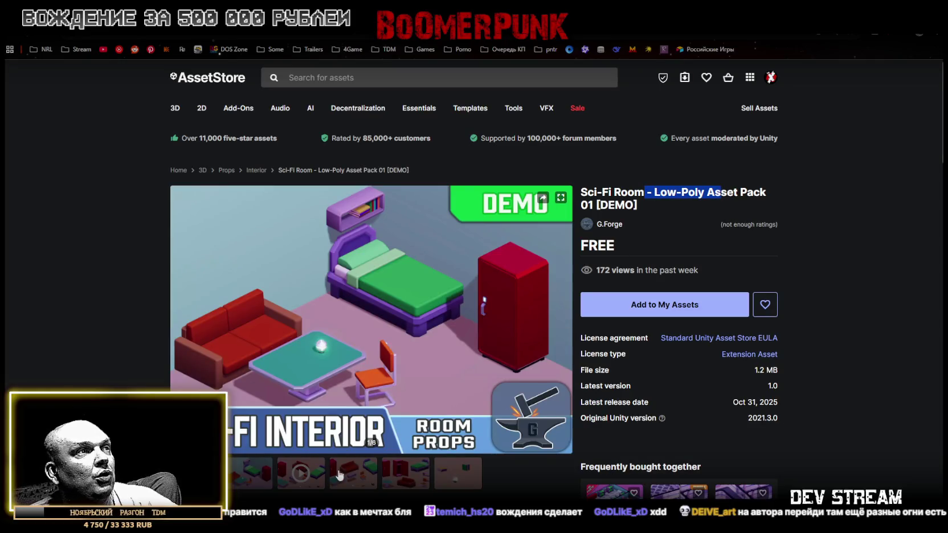
View Sci-Fi Room preview images four to six, then return to Free 10 Fantasy RPG Ambient Tracks.
left_click(353, 478)
left_click(410, 481)
left_click(465, 484)
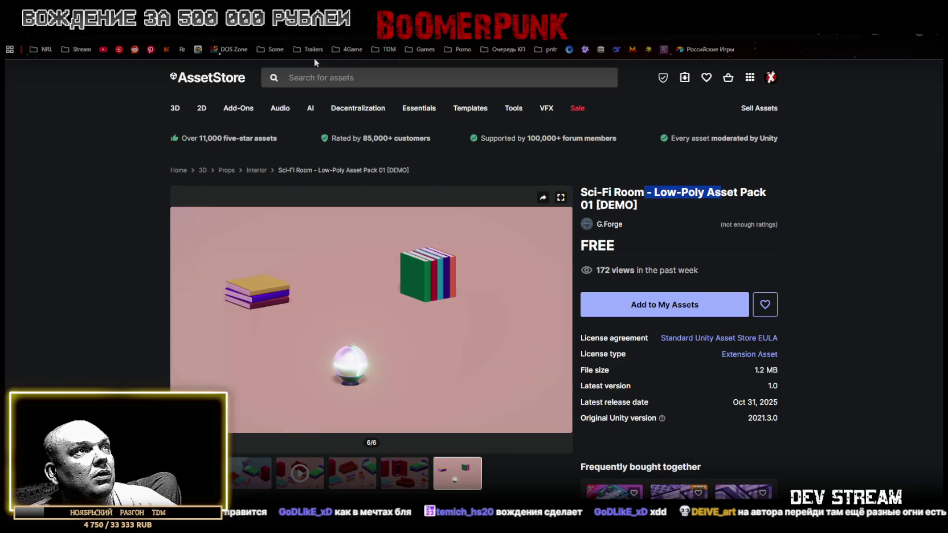
left_click(395, 483)
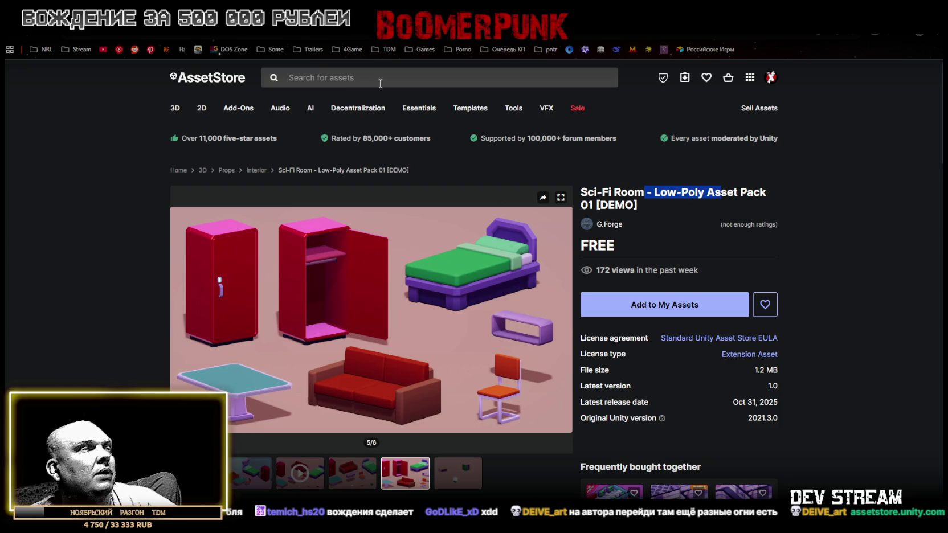
key("alt+Left")
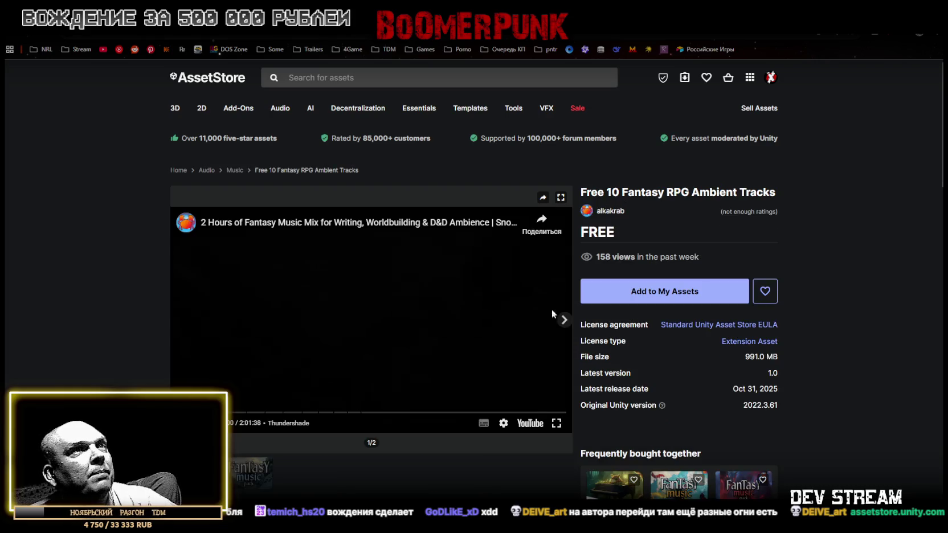
Return to the free-assets results and browse to the Apocaliptic low poly weapon page.
left_click_drag(592, 192, 737, 192)
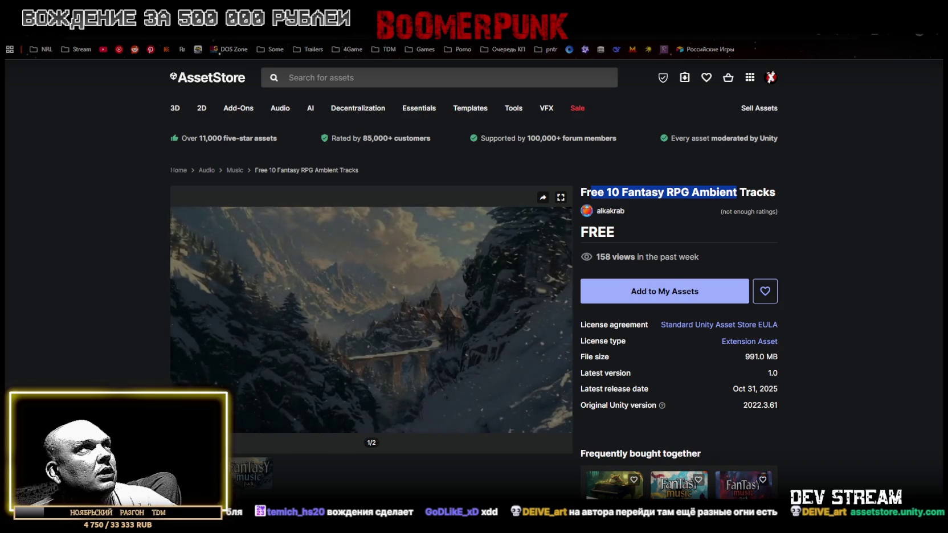
key("alt+Left")
scroll(31, 265, "down", 7)
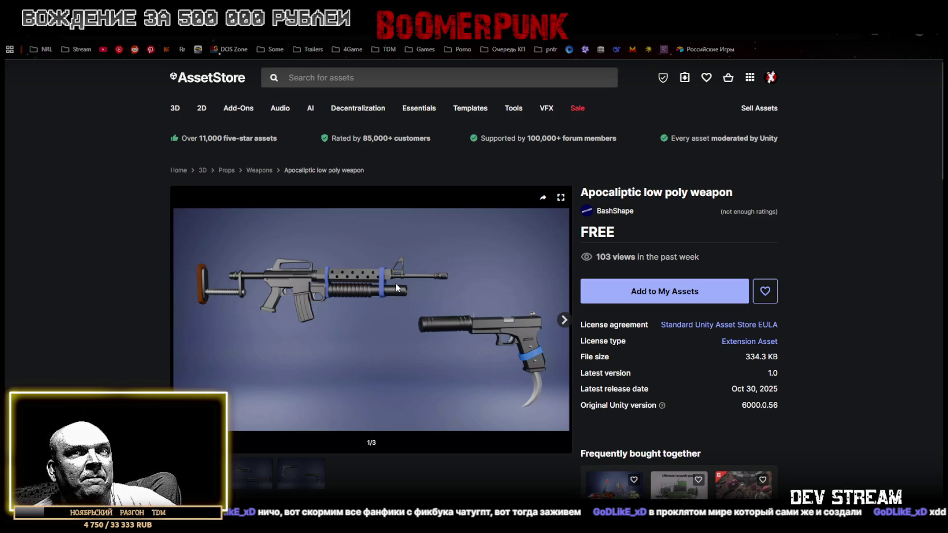
Go back from Apocaliptic low poly weapon to the 3D Stylized Pirate Island Props Pack page.
scroll(395, 281, "down", 1)
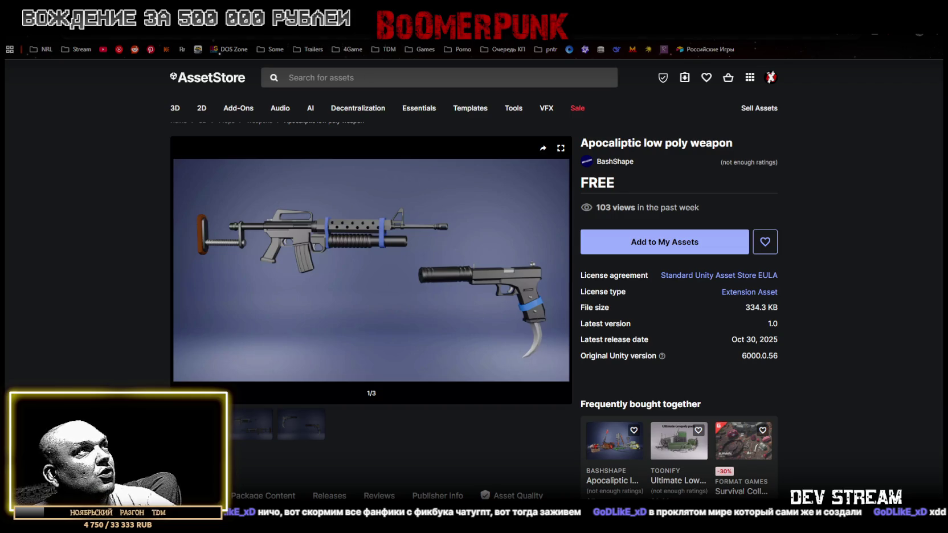
key("alt+Left")
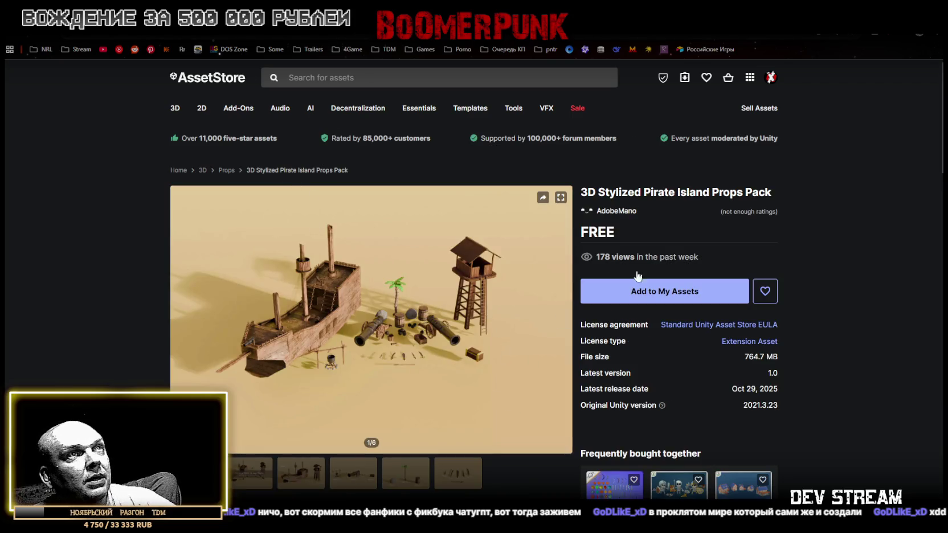
Step through the Pirate Island Props Pack's second to sixth preview images.
left_click_drag(594, 192, 729, 192)
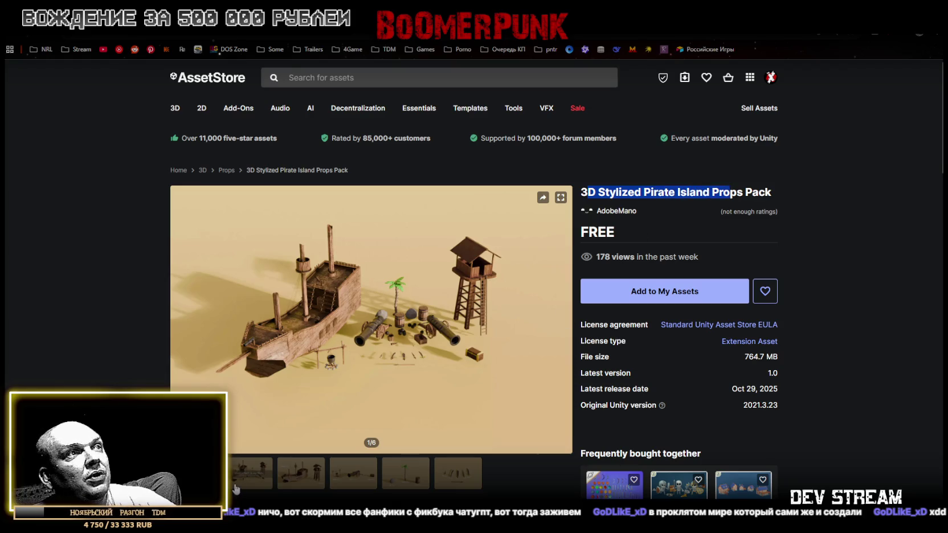
left_click(256, 481)
left_click(302, 483)
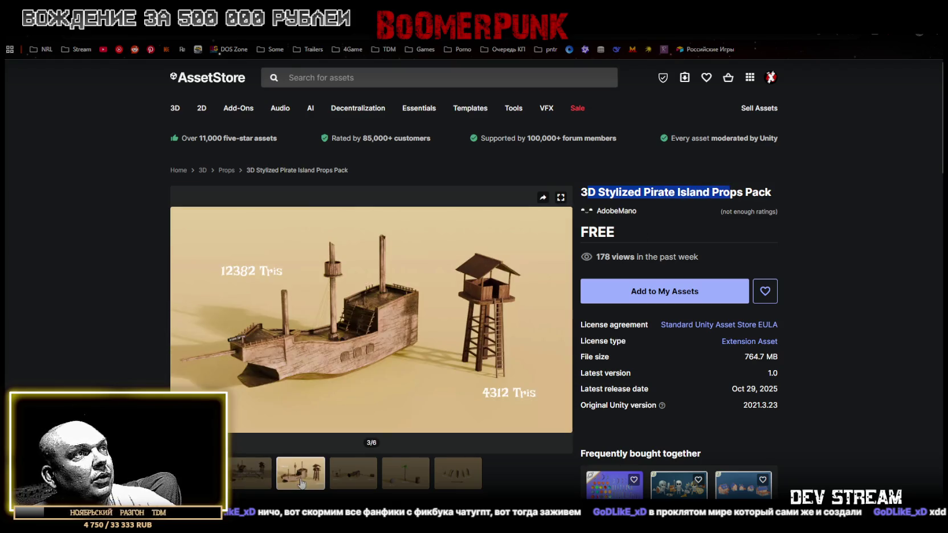
left_click(357, 482)
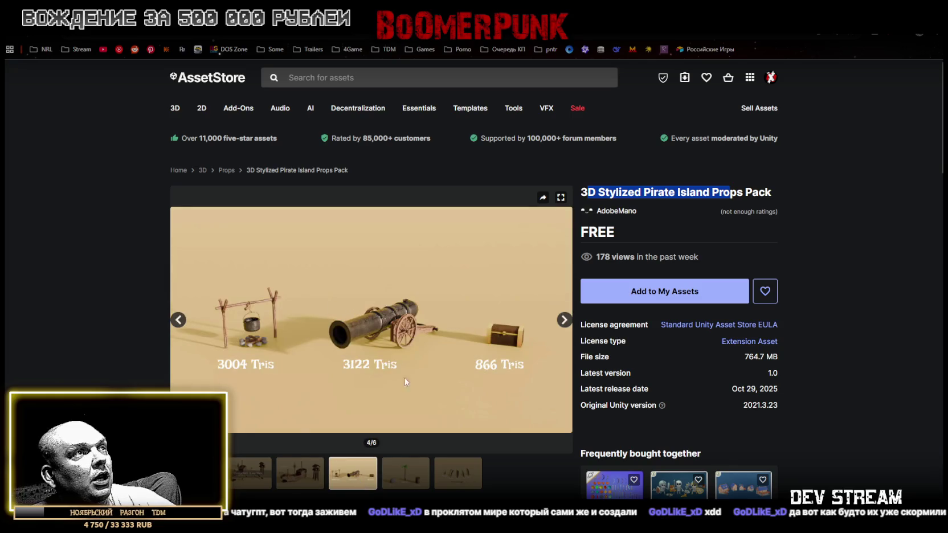
left_click(414, 484)
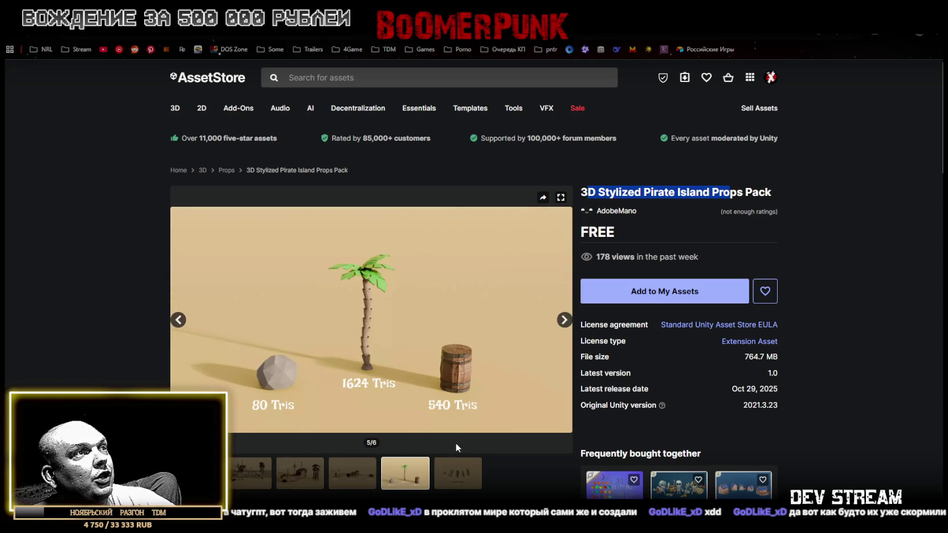
left_click(464, 483)
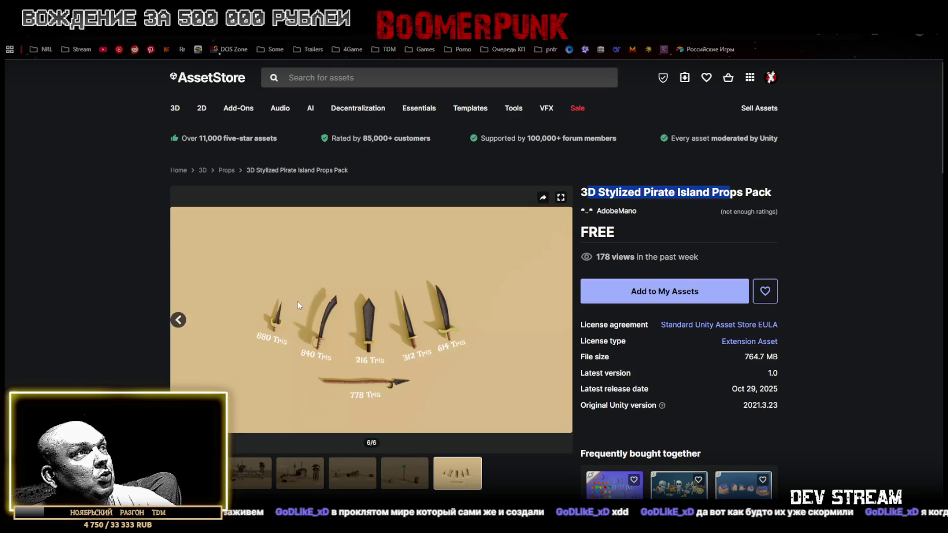
Revisit the pirate previews from the first to the cannon image, then go back to Apocalypse Pixel Pack.
left_click(404, 475)
left_click(348, 479)
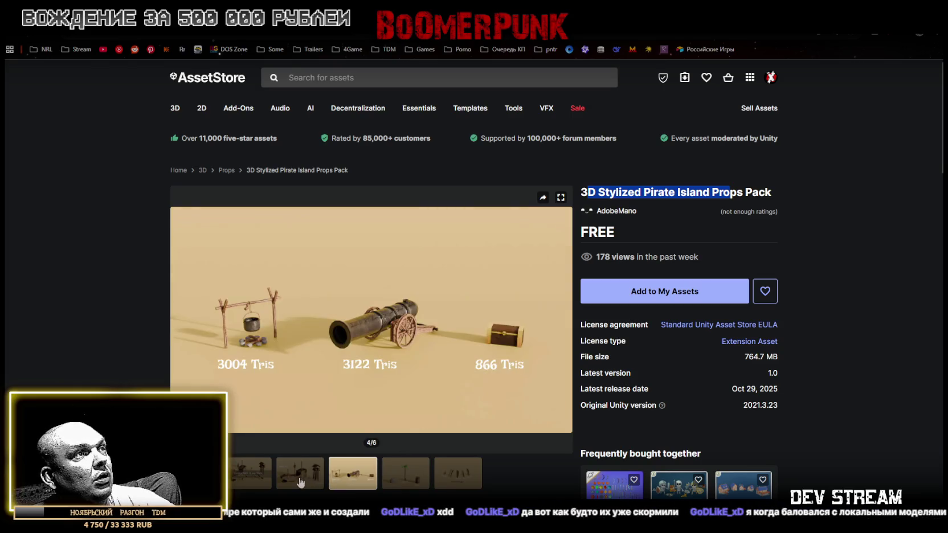
left_click(300, 481)
left_click(197, 473)
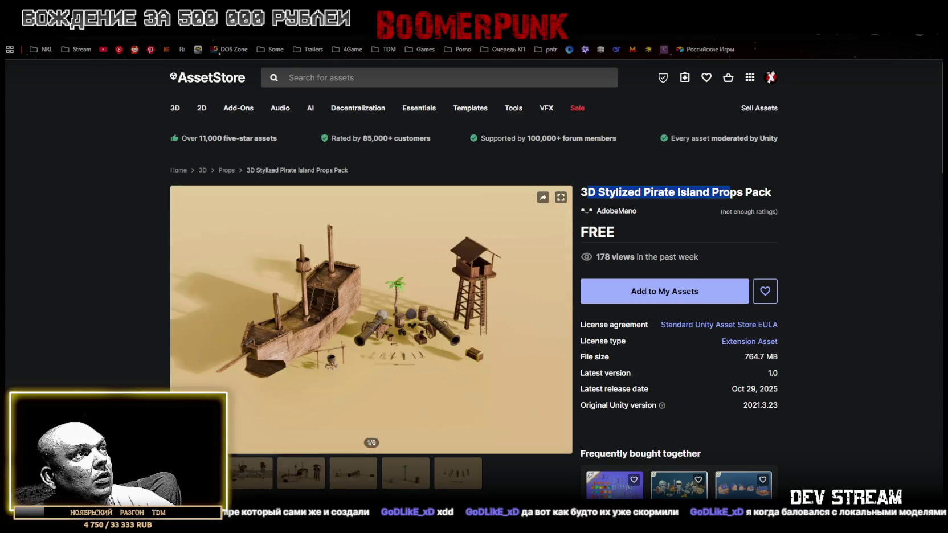
left_click(267, 486)
left_click(301, 481)
left_click(353, 480)
left_click(405, 480)
left_click(479, 483)
left_click(414, 480)
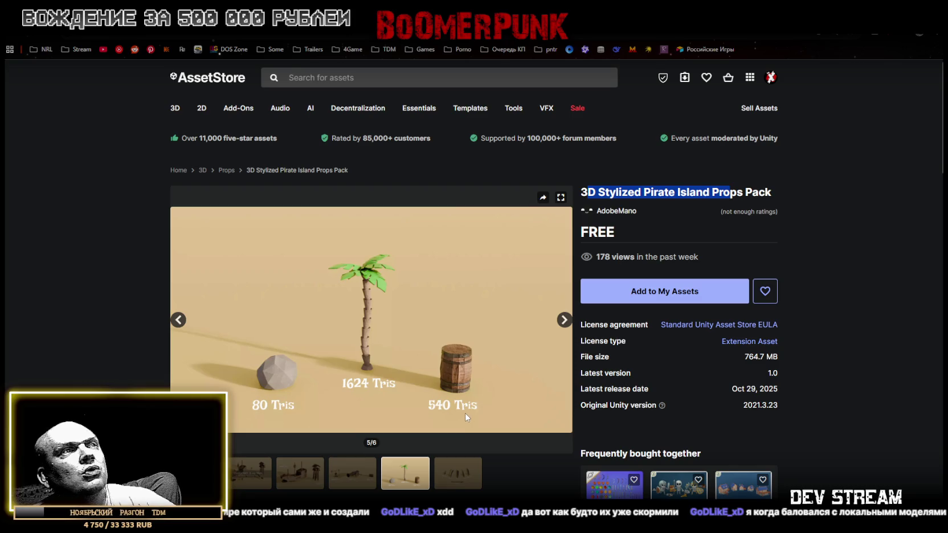
left_click(356, 480)
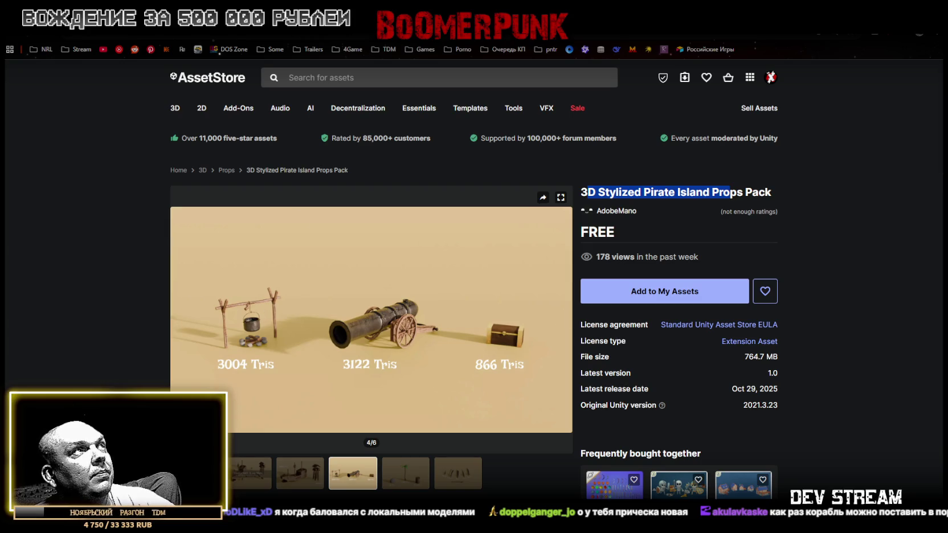
key("alt+Left")
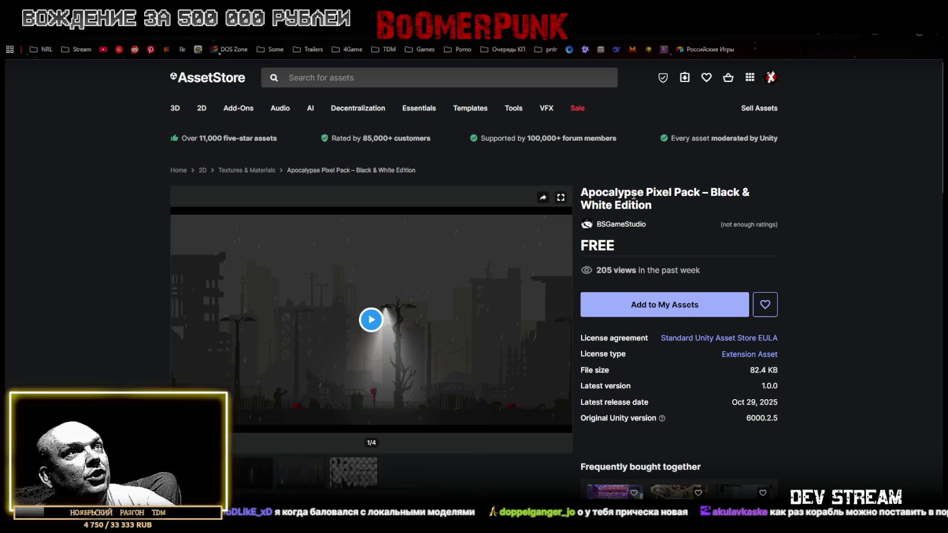
Watch the Apocalypse Pixel Pack preview video full screen, then open the VFX URP - Fire Package page.
mouse_move(588, 192)
left_mouse_down()
mouse_move(695, 193)
mouse_move(600, 204)
mouse_move(620, 205)
left_mouse_up()
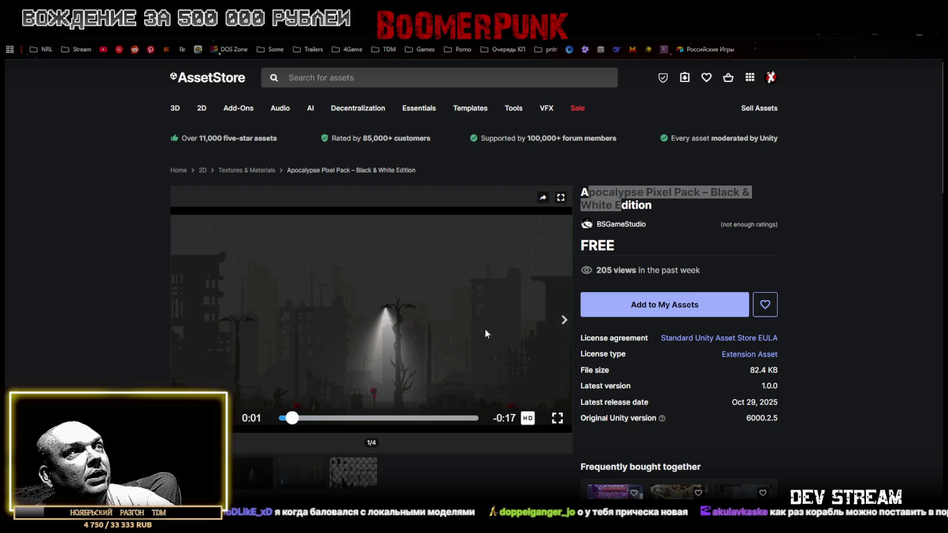
left_click(557, 422)
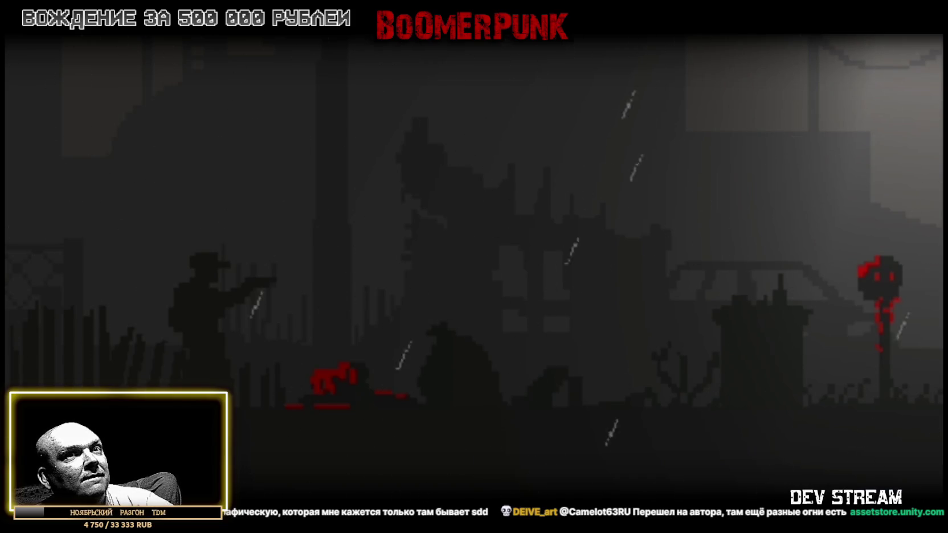
key("Escape")
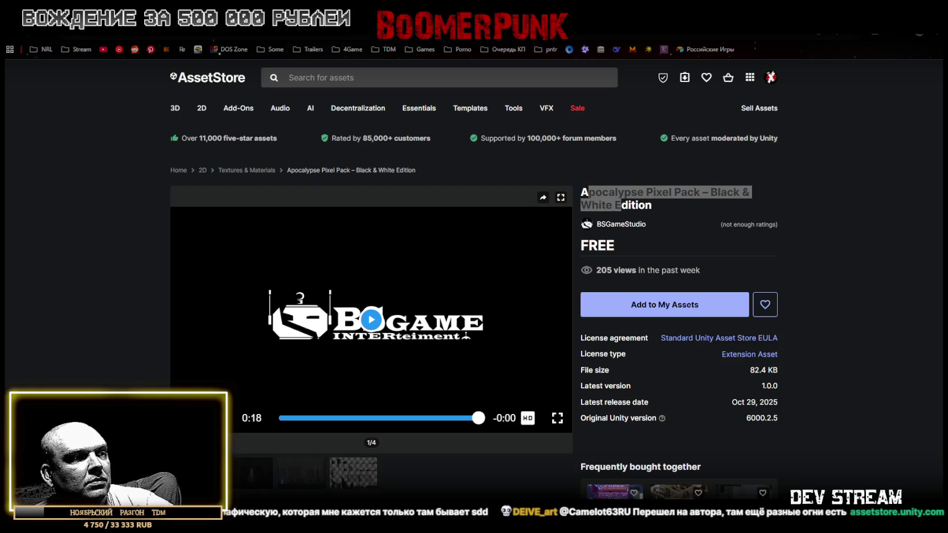
left_click(677, 482)
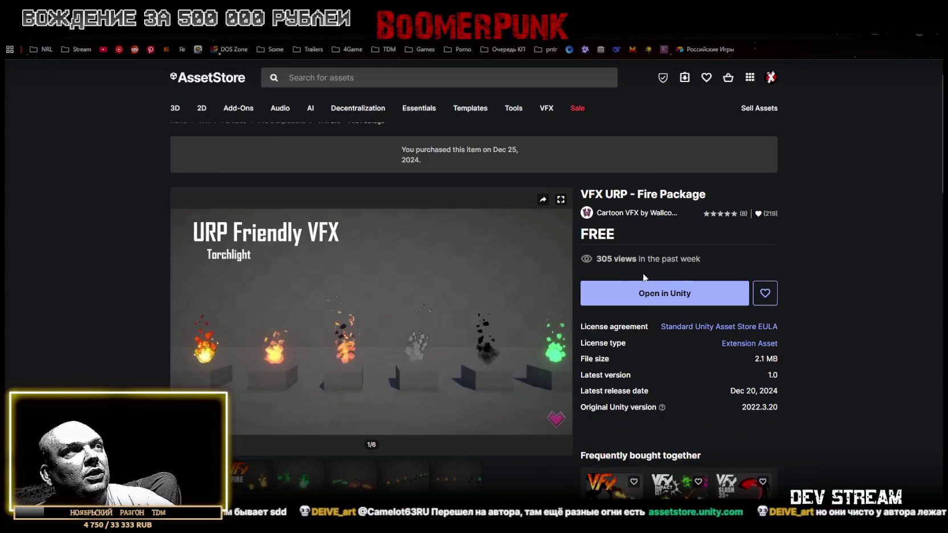
Check the Fire Package's render pipeline table: Built-in and URP compatible on 2022.3.20f1, HDRP not.
mouse_move(481, 356)
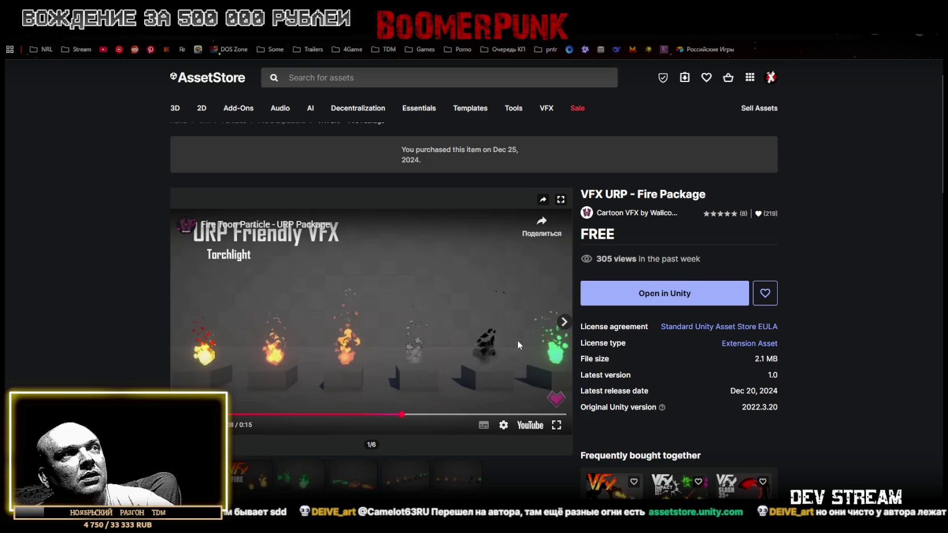
scroll(526, 355, "down", 6)
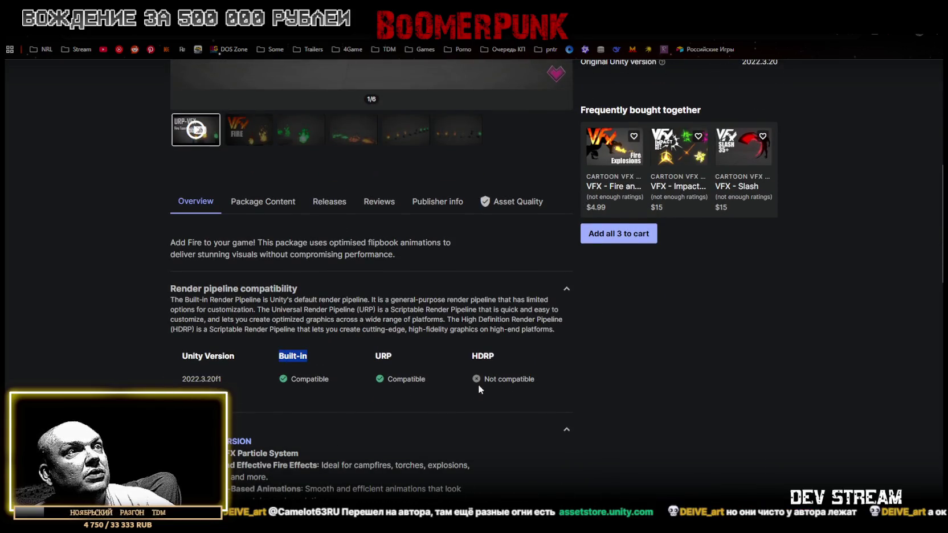
scroll(445, 378, "up", 5)
double_click(616, 144)
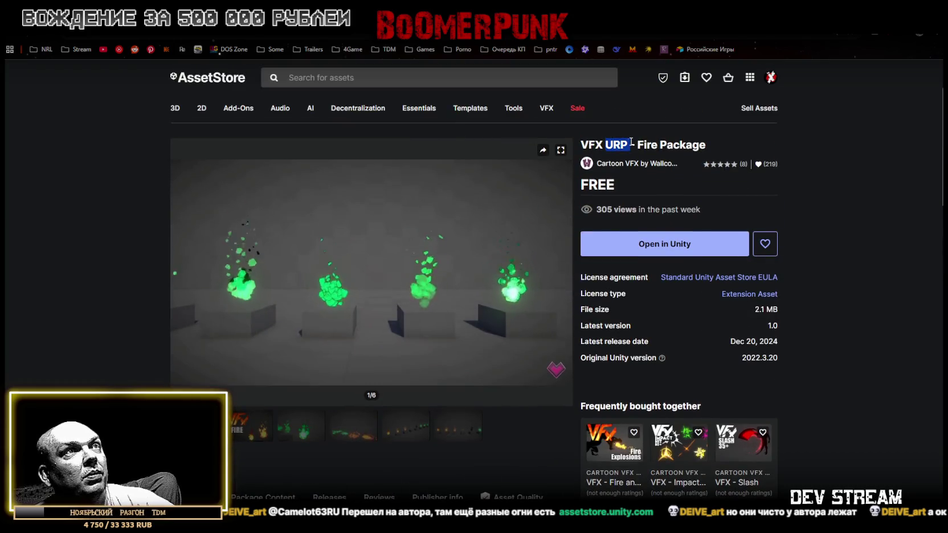
scroll(406, 355, "down", 5)
scroll(286, 312, "down", 1)
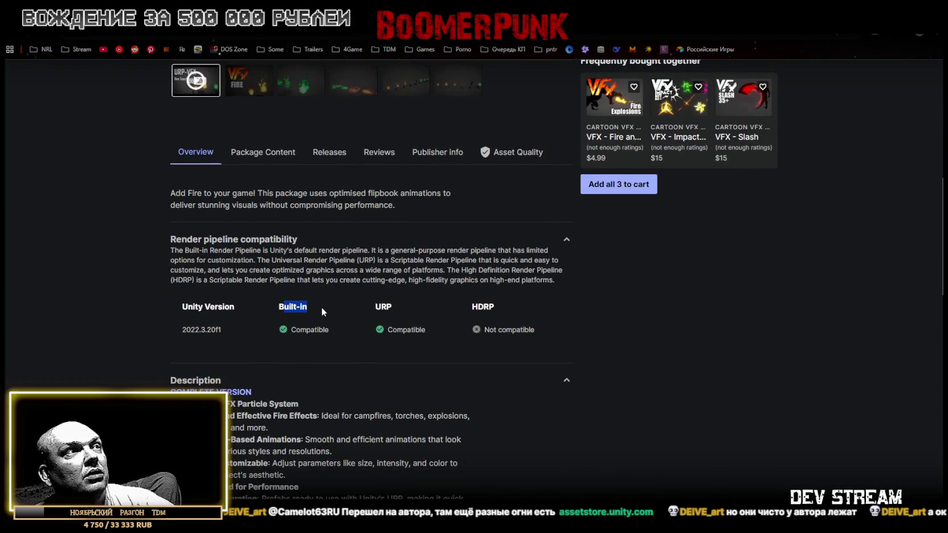
scroll(321, 308, "up", 6)
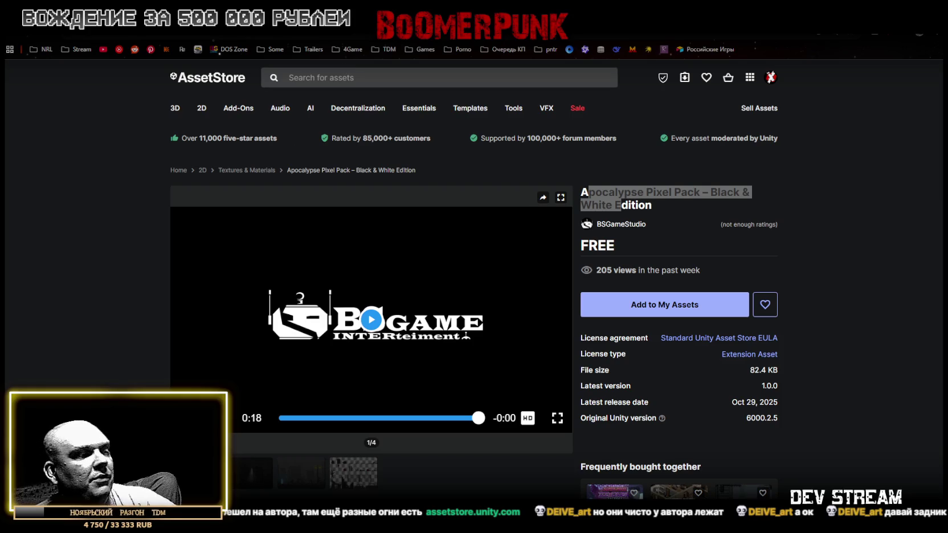
Switch to the Unity Editor and orbit the Scene view around the city skyline.
key("alt+Tab")
mouse_move(410, 196)
left_mouse_down()
mouse_move(557, 240)
mouse_move(518, 225)
left_mouse_up()
mouse_move(197, 199)
left_mouse_down()
mouse_move(220, 192)
mouse_move(222, 215)
mouse_move(491, 249)
mouse_move(499, 267)
mouse_move(445, 260)
mouse_move(285, 292)
mouse_move(484, 280)
mouse_move(400, 280)
mouse_move(488, 267)
mouse_move(476, 260)
mouse_move(394, 279)
mouse_move(367, 206)
mouse_move(348, 226)
mouse_move(548, 218)
mouse_move(683, 269)
mouse_move(934, 265)
mouse_move(70, 252)
mouse_move(164, 252)
left_mouse_up()
mouse_move(464, 245)
left_mouse_down()
mouse_move(82, 224)
mouse_move(732, 42)
left_mouse_up()
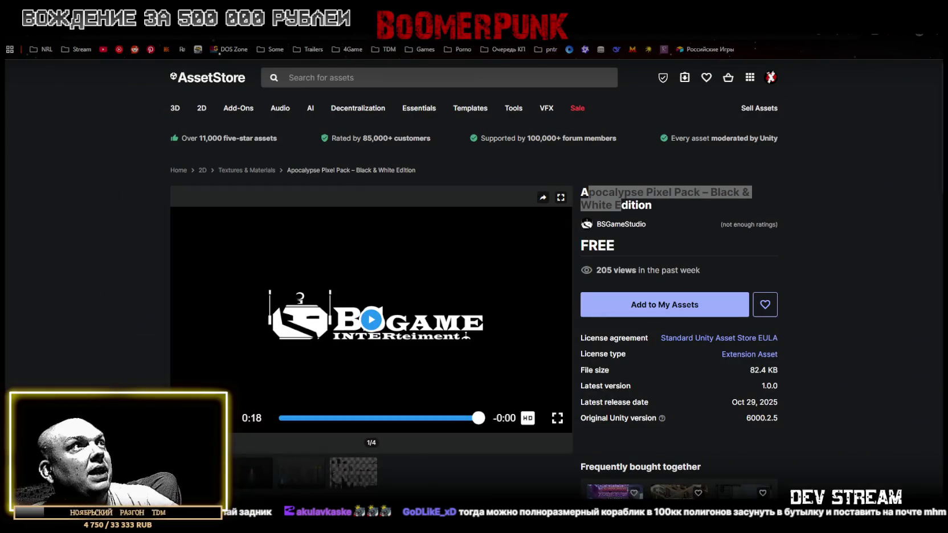
Return to the browser and go back to the 3D | Low Poly Forest Pack | FREE page.
key("ctrl+l")
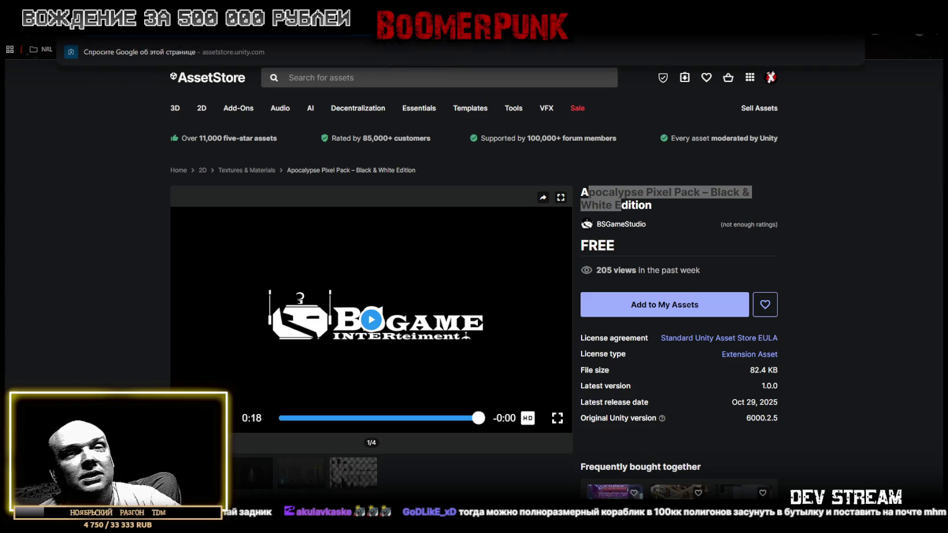
key("Escape")
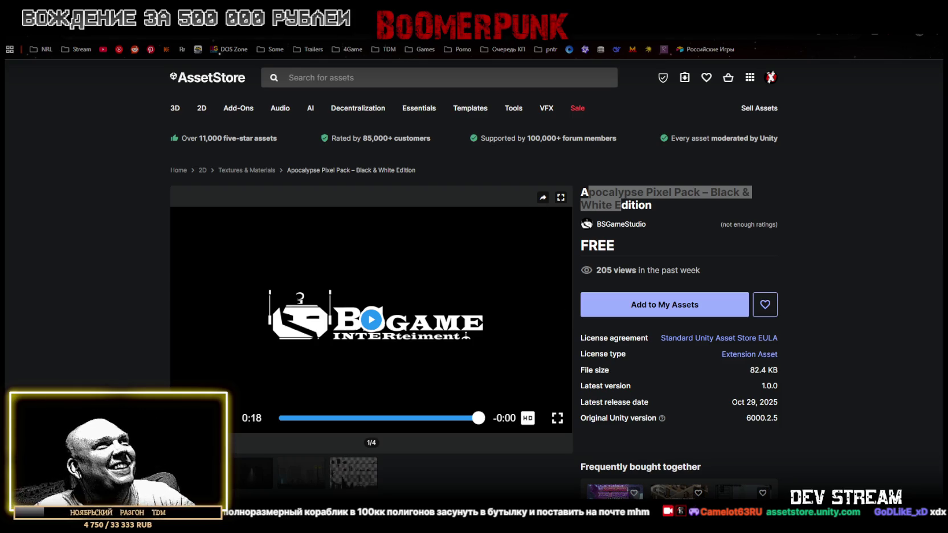
key("alt+Left")
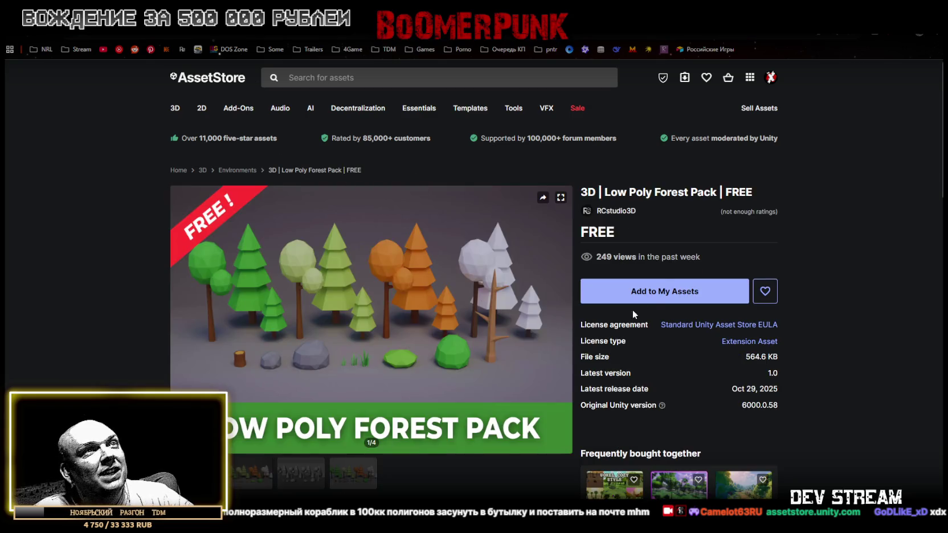
Flip through the Low Poly Forest Pack previews, then go back past Low Poly Fish to the search results.
left_click_drag(615, 192, 707, 192)
scroll(465, 332, "down", 1)
scroll(462, 312, "up", 1)
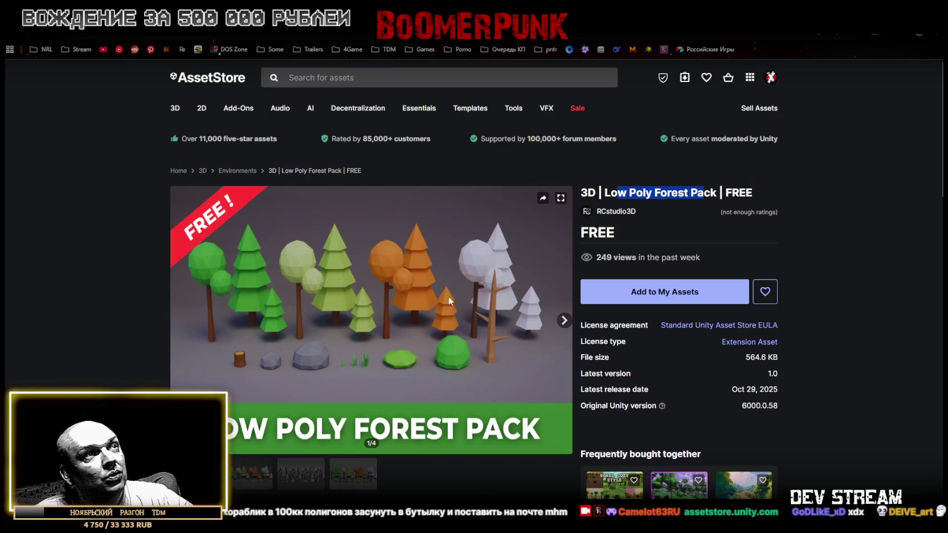
left_click(252, 487)
left_click(310, 478)
key("Left")
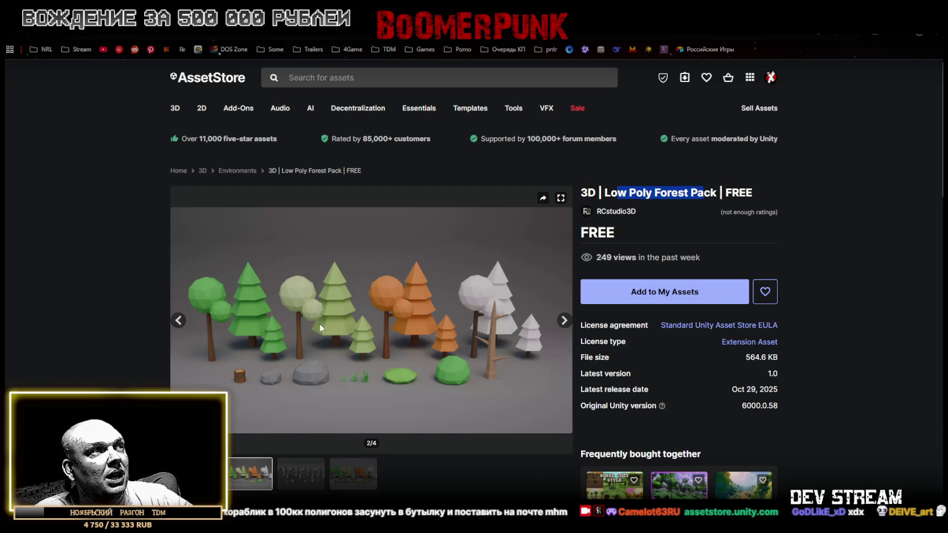
key("alt+Left")
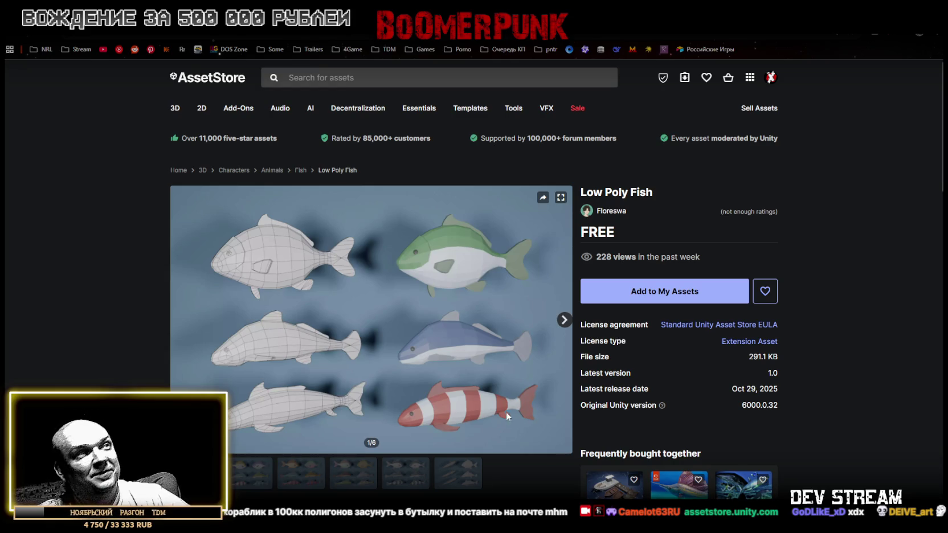
key("alt+Left")
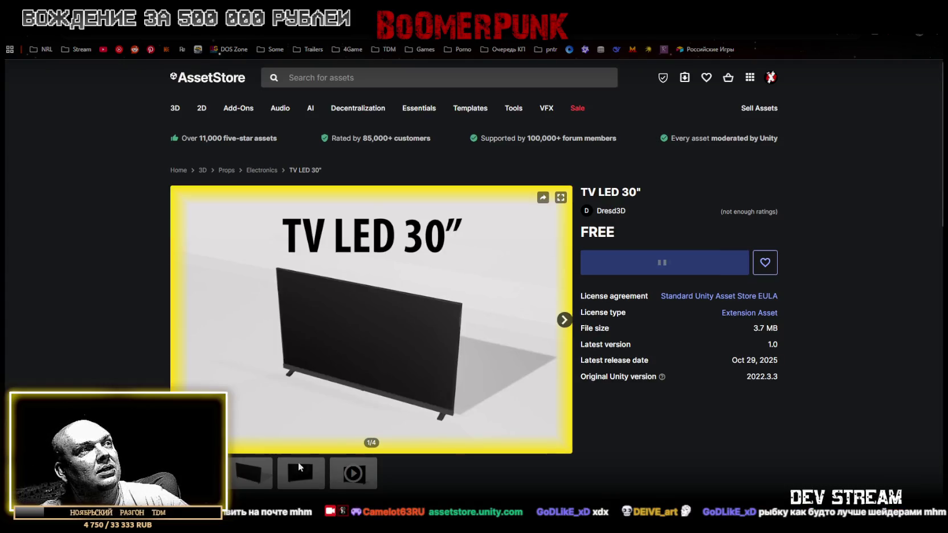
Cycle through the TV LED 30" preview images, up to the third one.
left_click(245, 484)
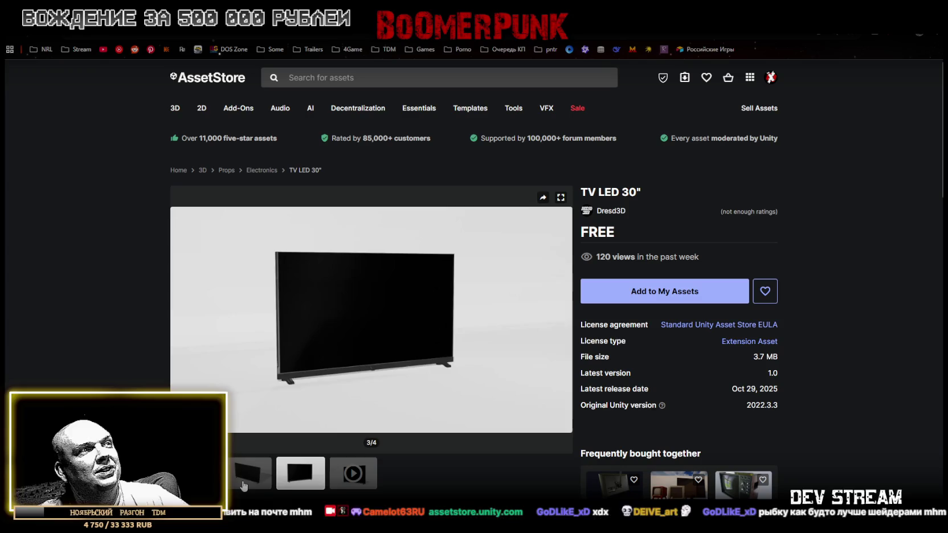
key("Left")
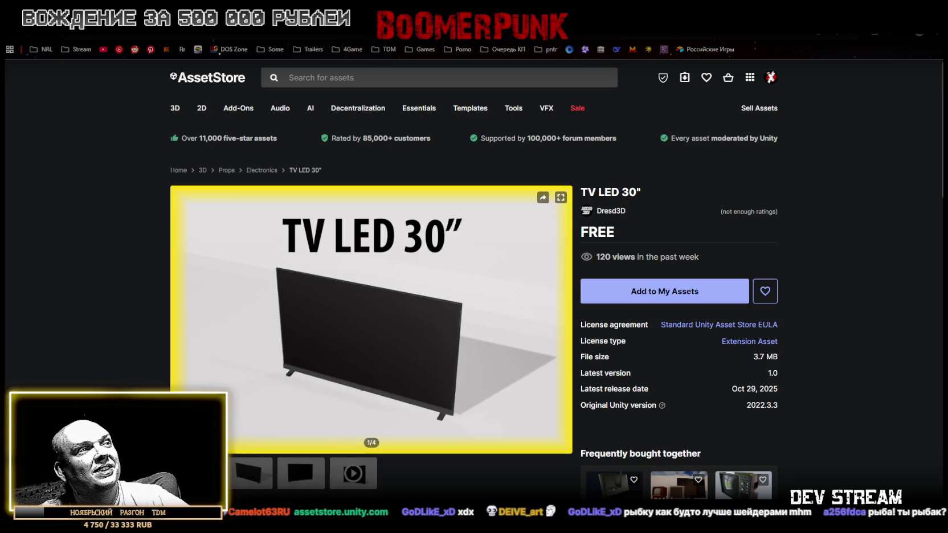
left_click(237, 482)
left_click(295, 482)
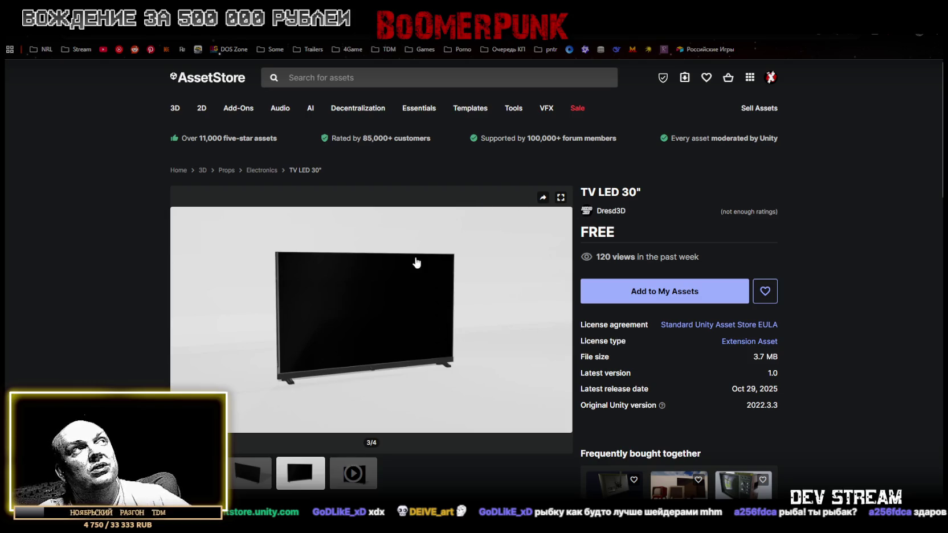
Scroll Dresd3D's 17-asset publisher grid and open the free Stylized Muscle Car page.
scroll(454, 329, "down", 1)
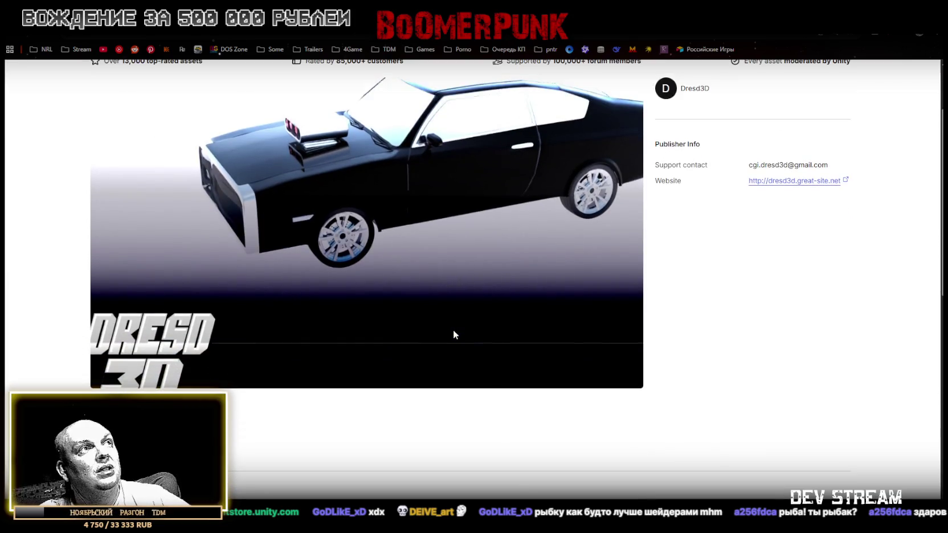
scroll(403, 216, "down", 6)
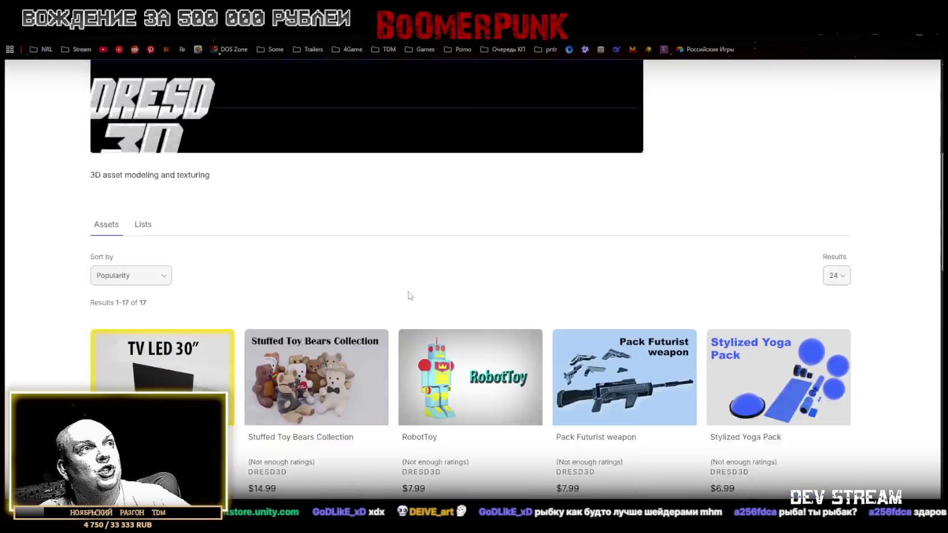
scroll(414, 280, "down", 2)
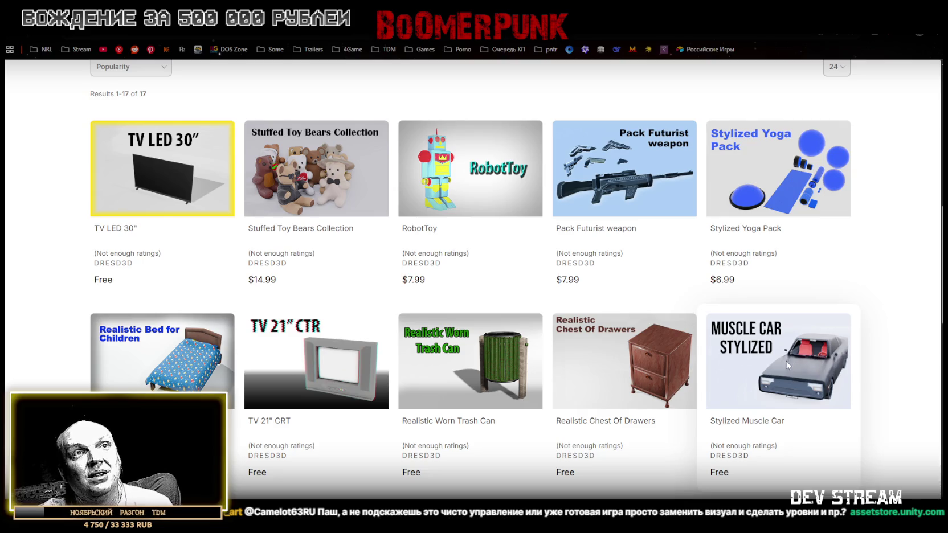
scroll(807, 356, "down", 2)
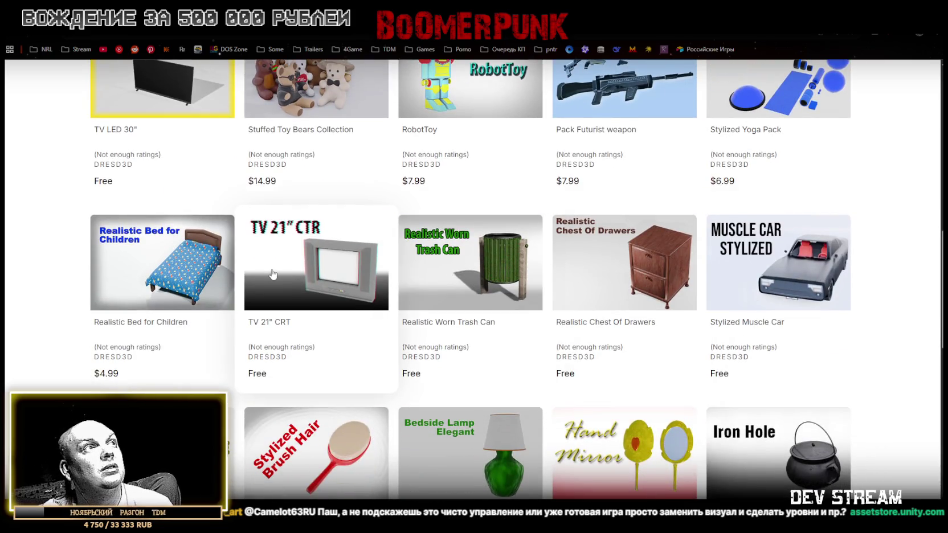
scroll(160, 251, "down", 1)
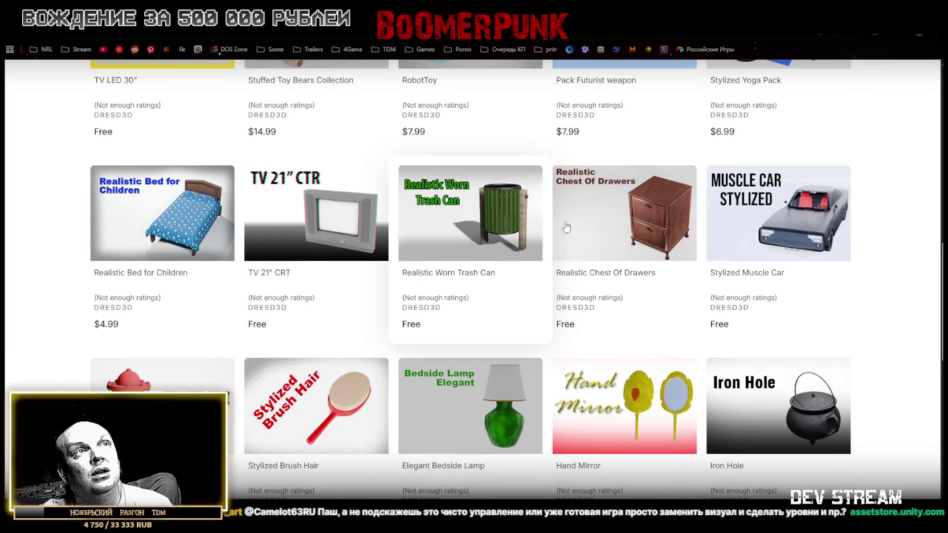
scroll(663, 233, "down", 3)
scroll(646, 234, "down", 2)
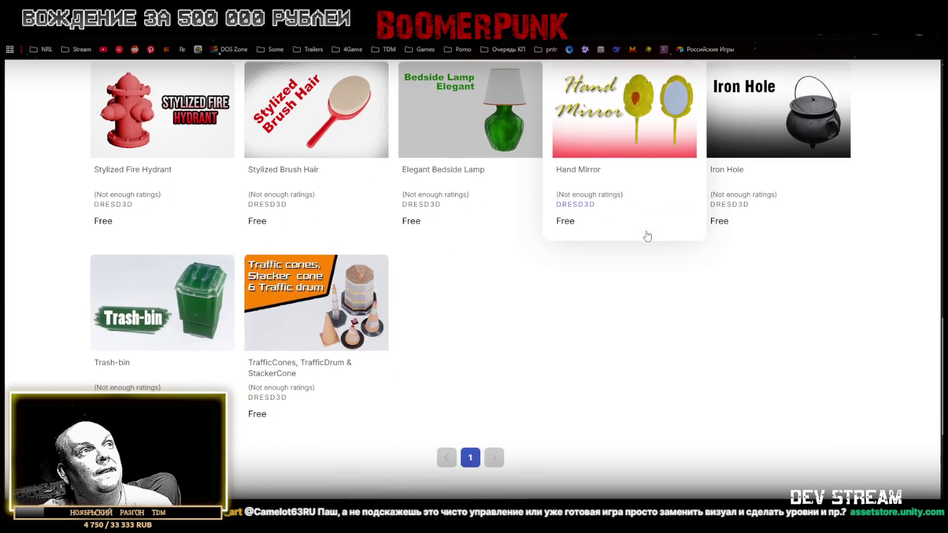
scroll(613, 264, "up", 5)
left_click(746, 223)
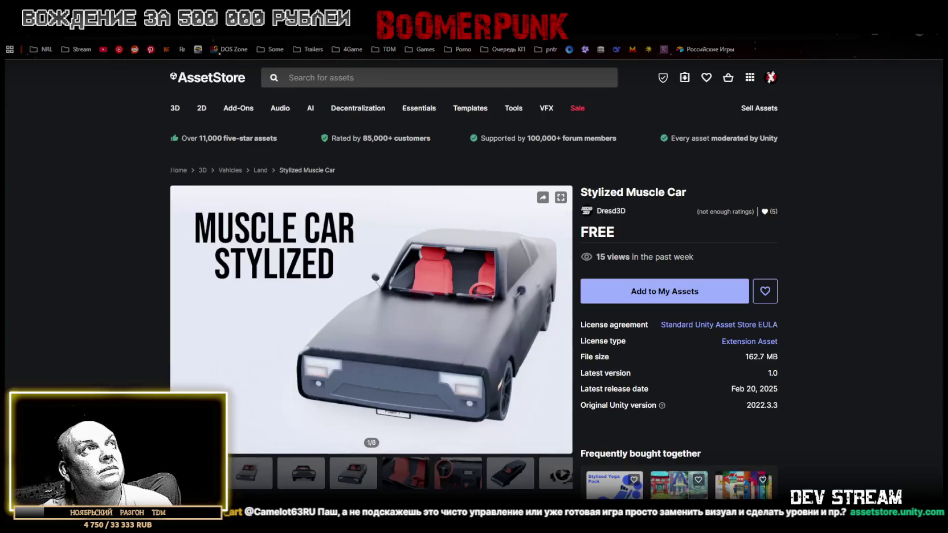
Step through the Stylized Muscle Car gallery images to 8/8, including the interior, dashboard and black exterior views.
left_click(252, 484)
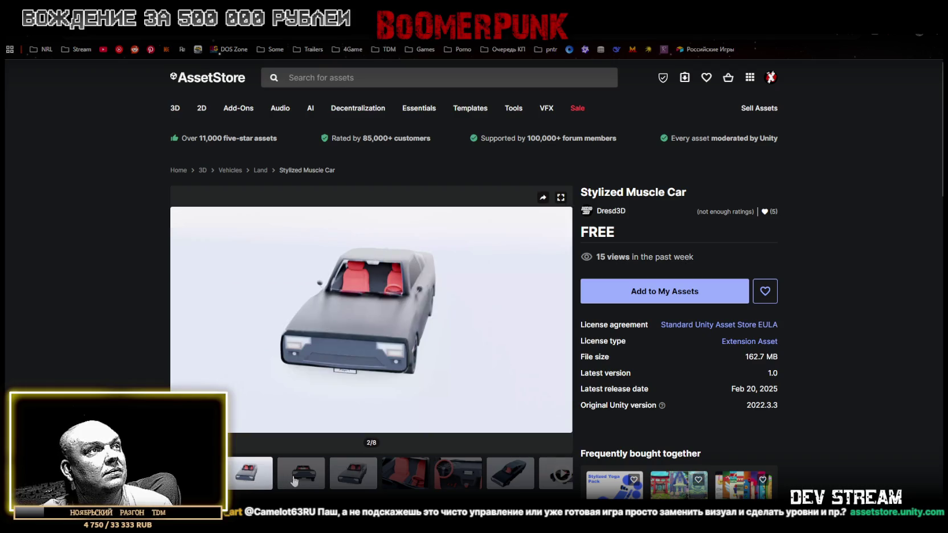
left_click(311, 478)
left_click(343, 473)
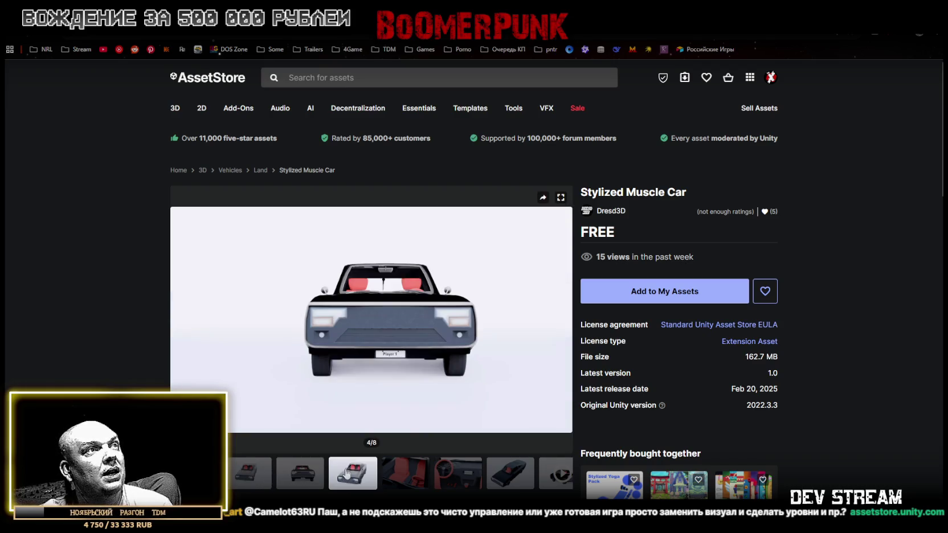
left_click(411, 487)
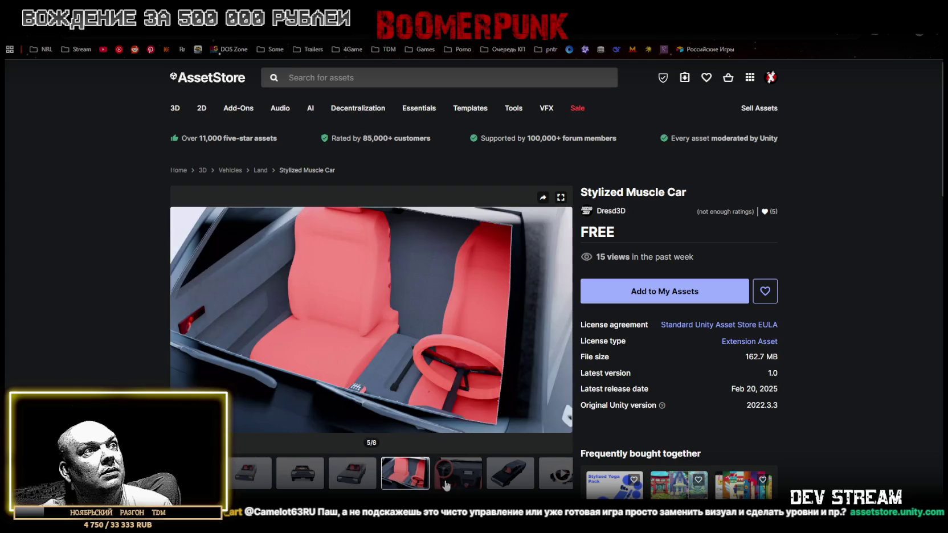
left_click(454, 481)
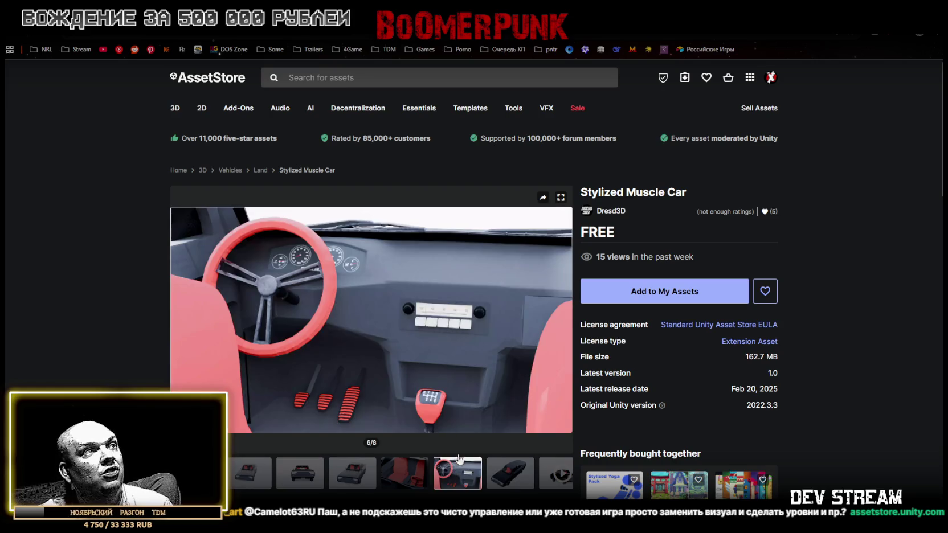
left_click(519, 477)
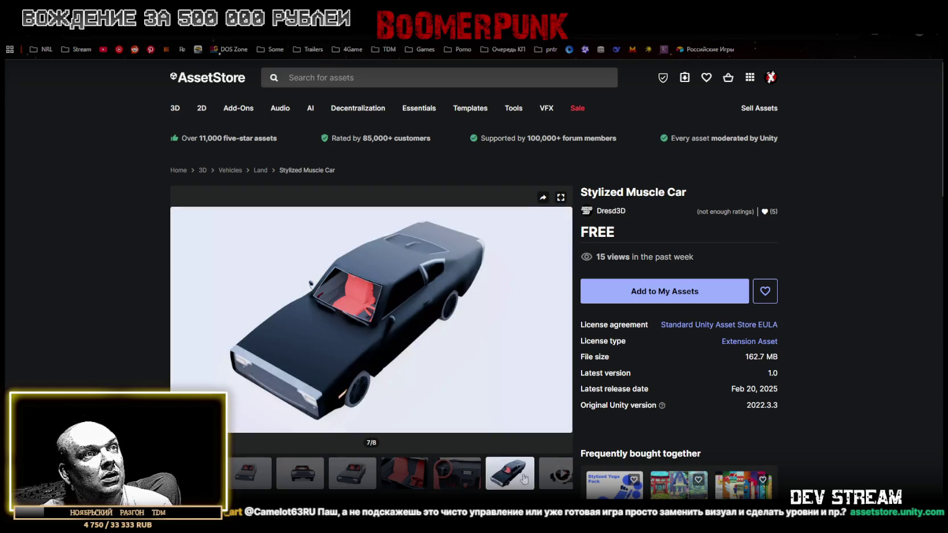
left_click(562, 476)
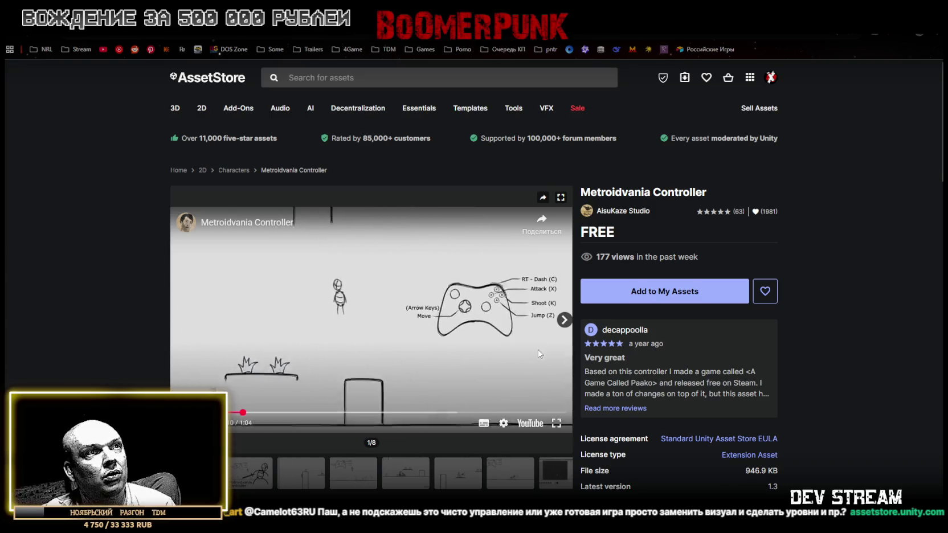
Switch the Metroidvania Controller demo video to full screen.
left_click(558, 425)
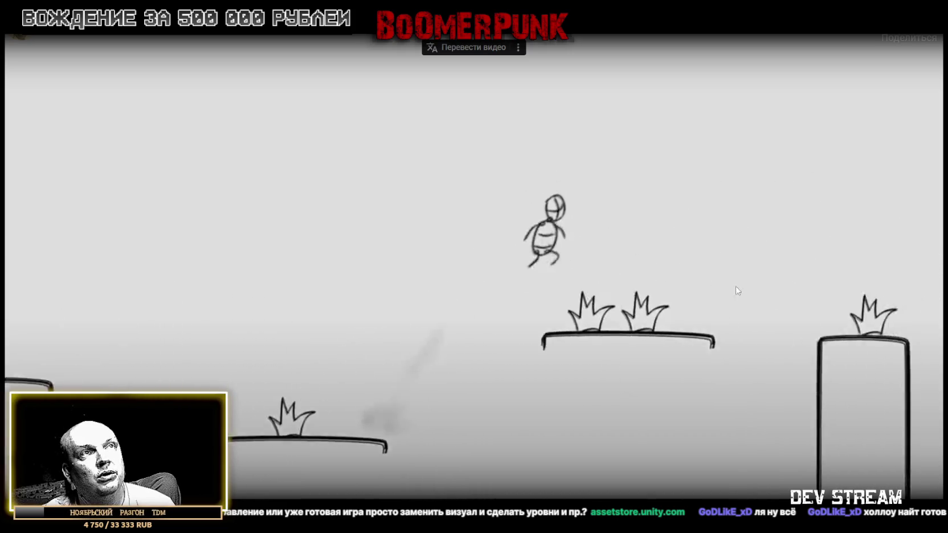
key("Escape")
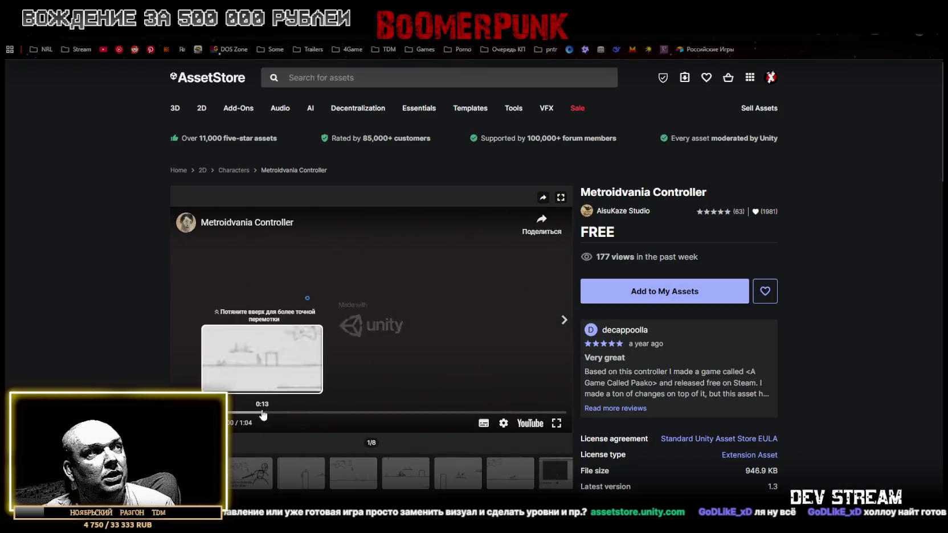
left_click(299, 412)
left_click(556, 423)
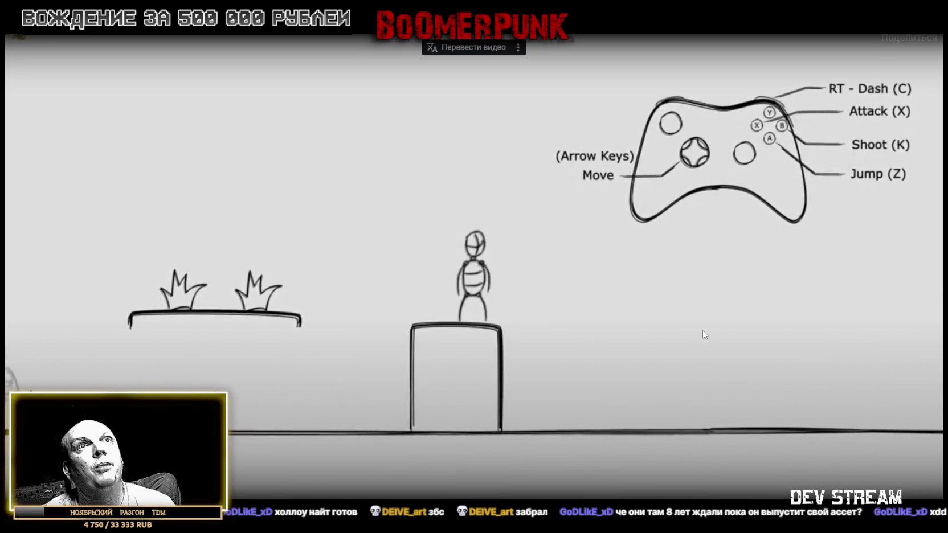
key("Escape")
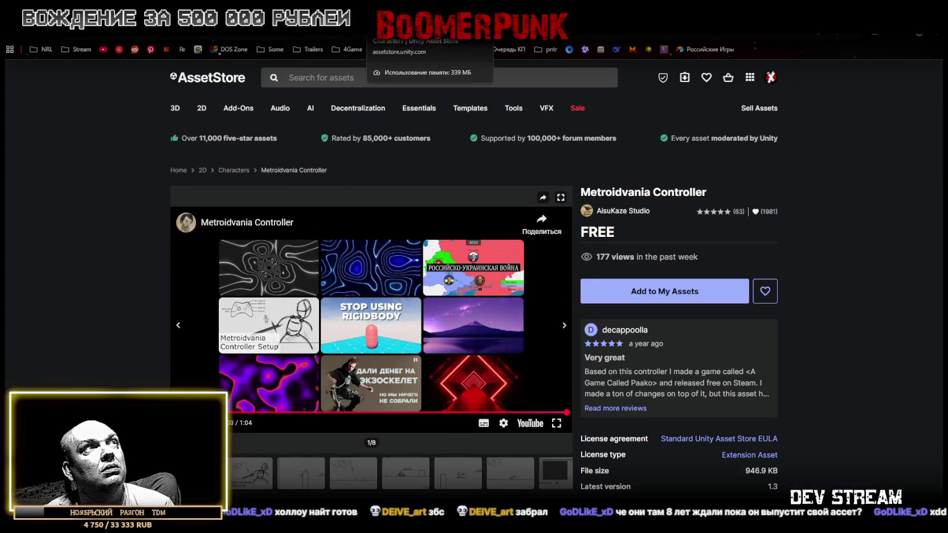
left_click(353, 473)
left_click(405, 472)
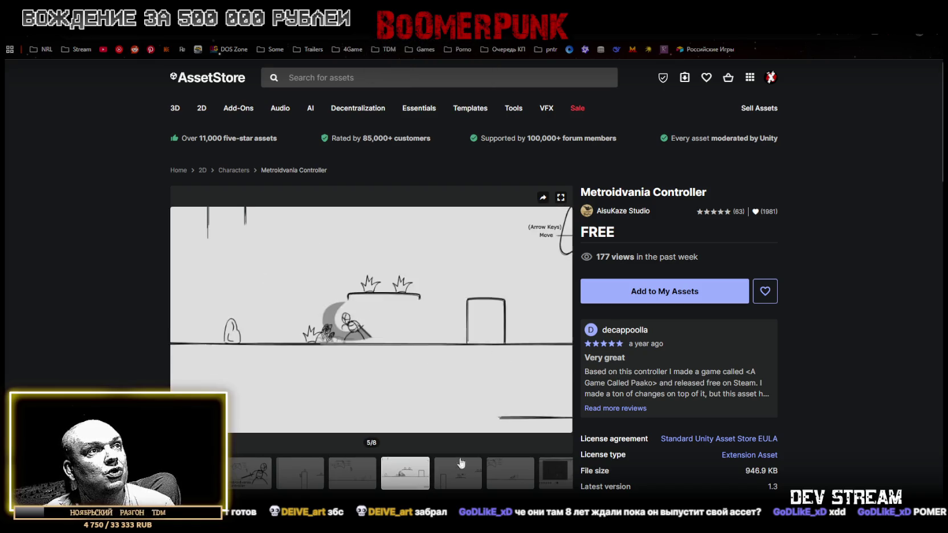
scroll(460, 463, "down", 7)
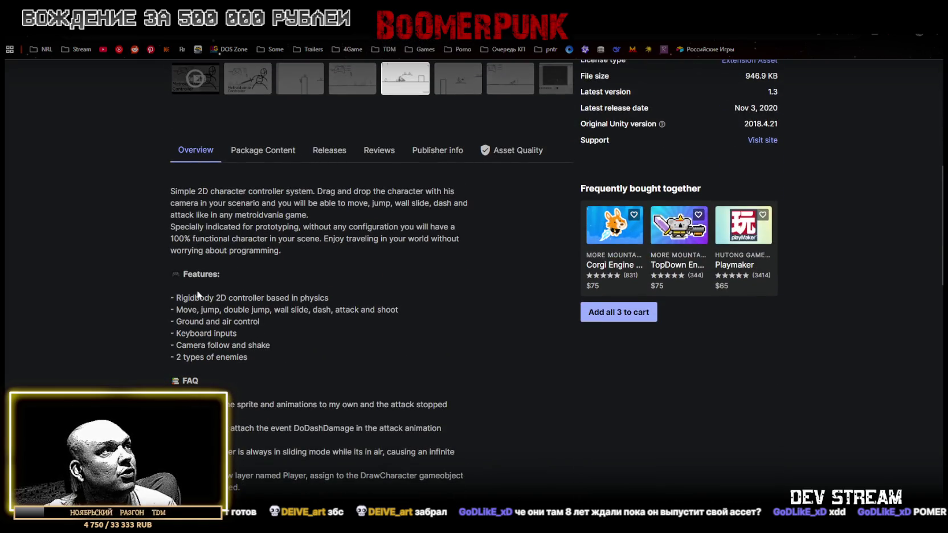
left_click_drag(204, 298, 266, 298)
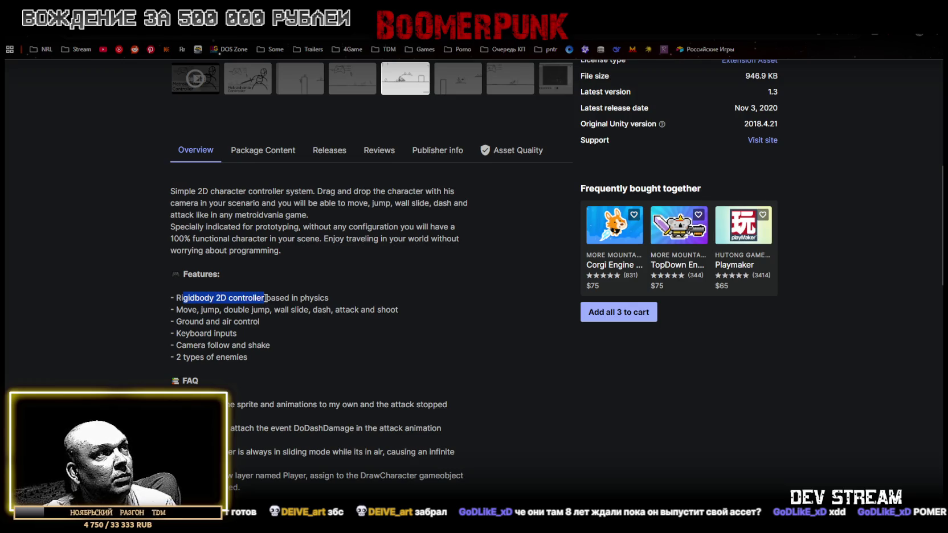
left_click_drag(183, 310, 230, 309)
left_click_drag(297, 310, 391, 310)
mouse_move(183, 321)
left_mouse_down()
mouse_move(261, 321)
mouse_move(252, 322)
left_mouse_up()
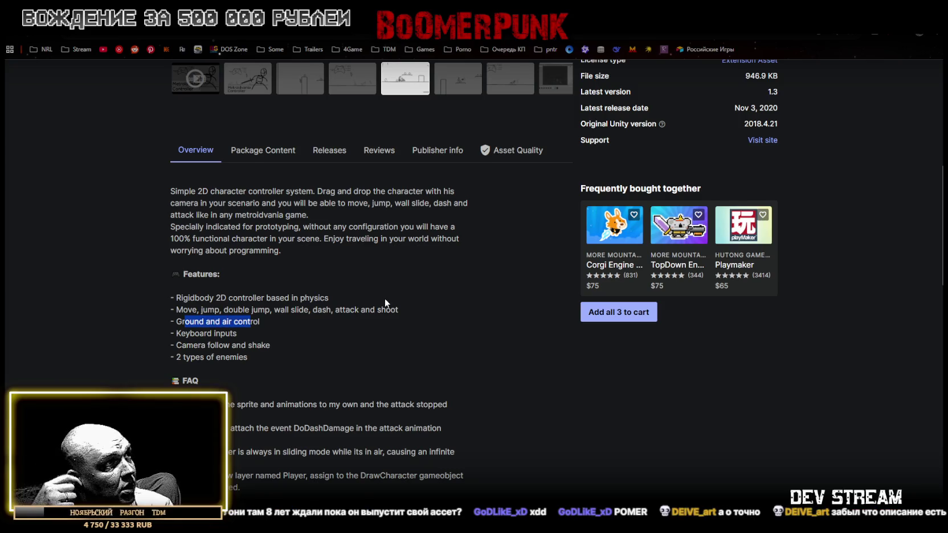
mouse_move(237, 333)
left_mouse_down()
mouse_move(188, 335)
mouse_move(249, 344)
left_mouse_up()
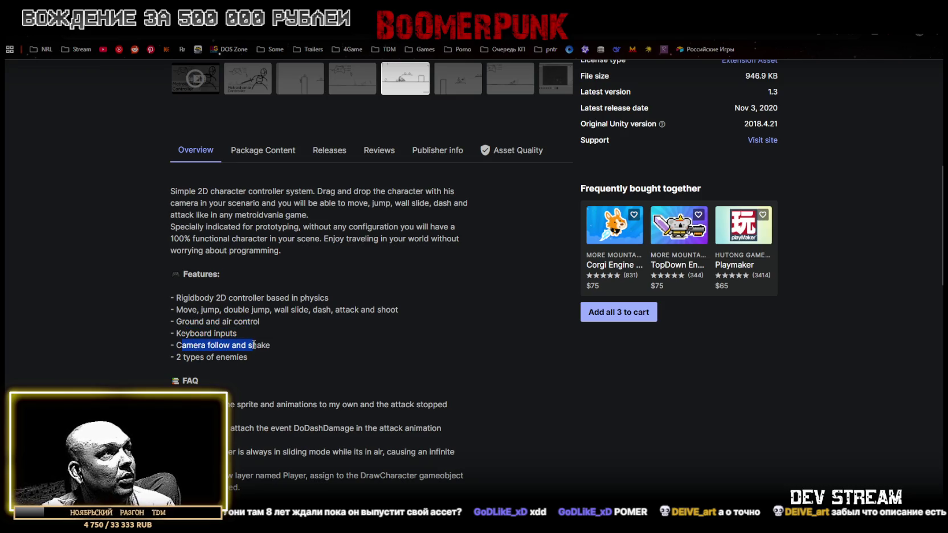
left_click_drag(196, 357, 185, 357)
left_click(241, 354)
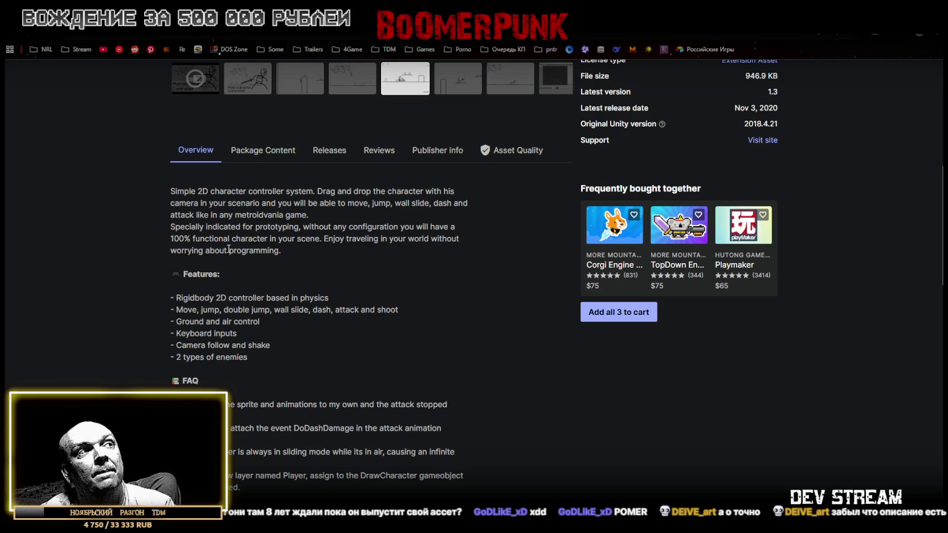
scroll(274, 394, "down", 3)
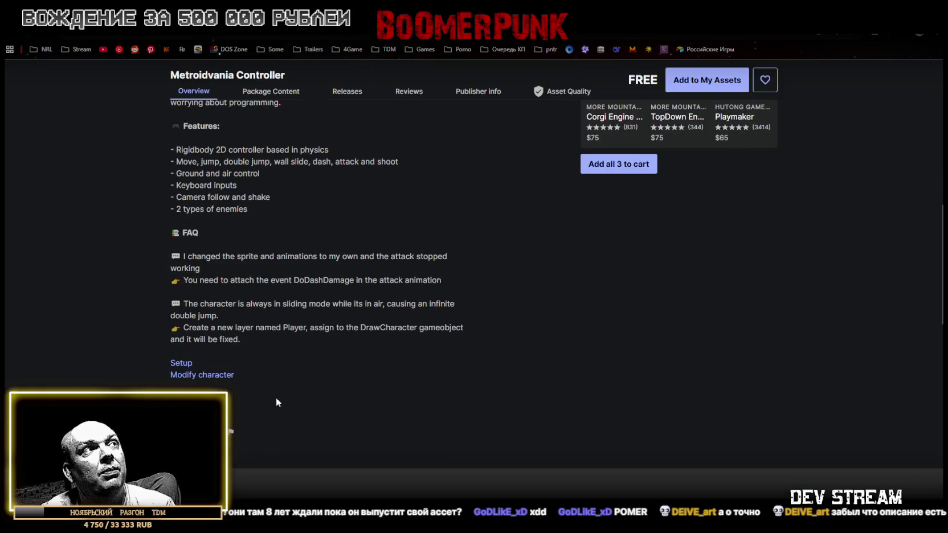
scroll(276, 397, "up", 8)
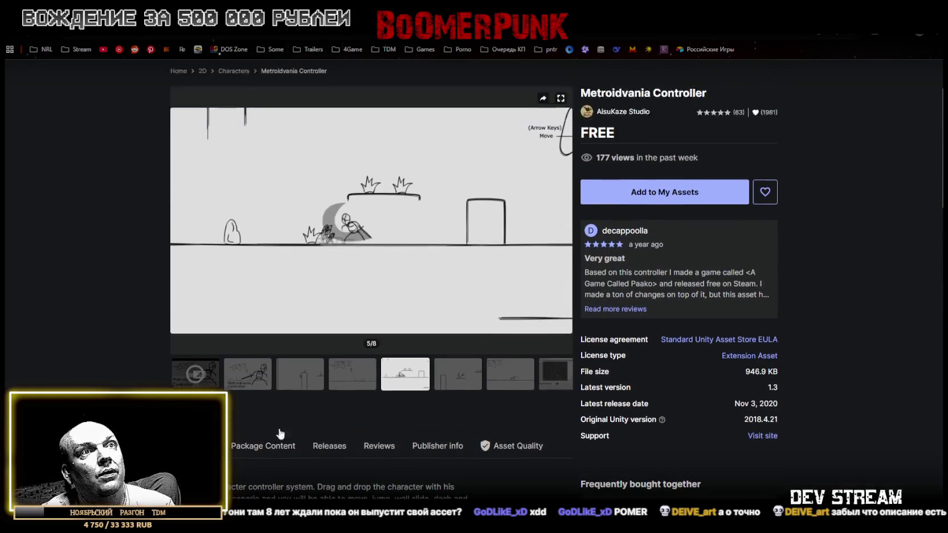
scroll(280, 427, "down", 6)
scroll(352, 411, "up", 7)
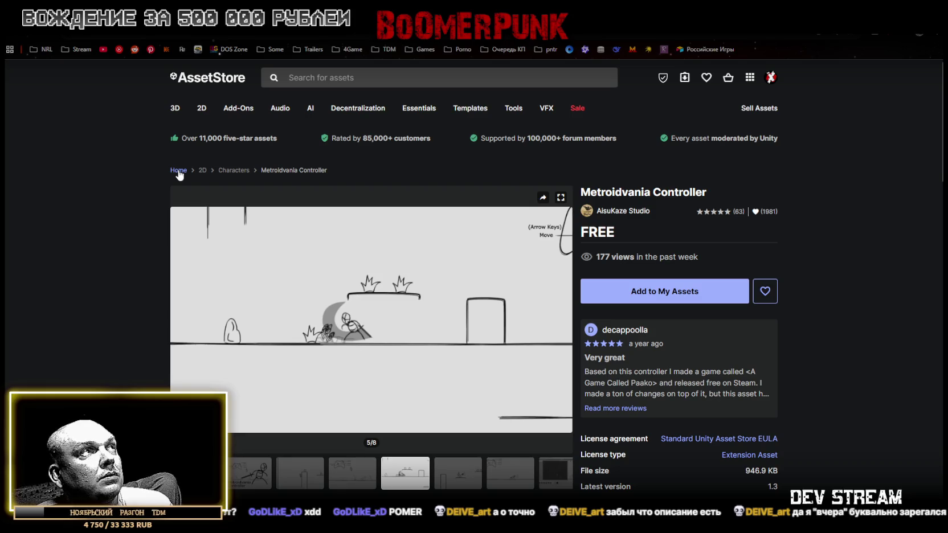
Open Templates > Systems from the mega-menu and tick the Free Assets pricing filter.
mouse_move(175, 110)
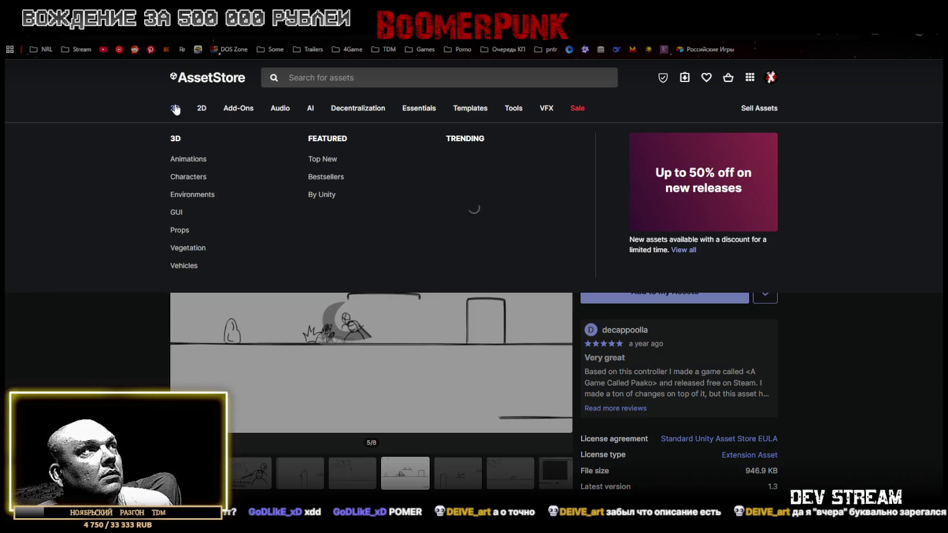
mouse_move(470, 111)
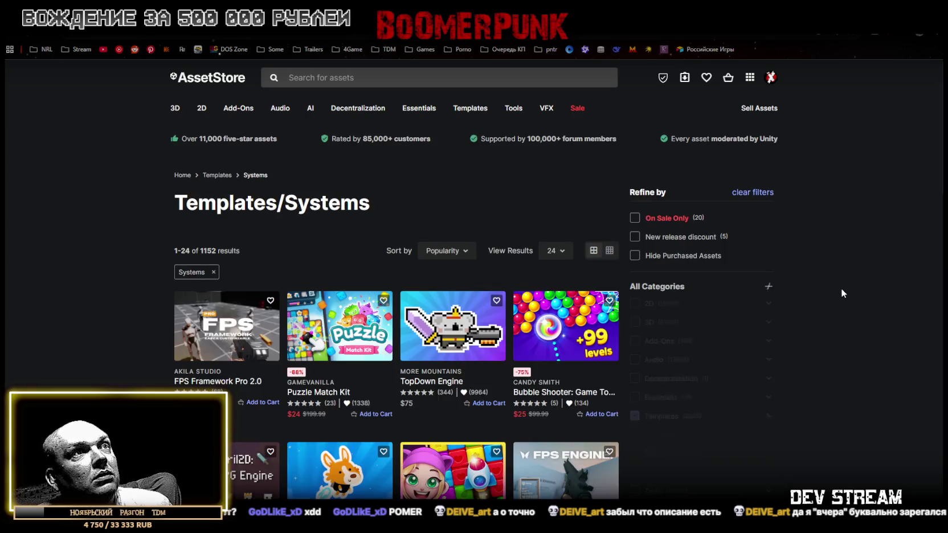
scroll(835, 287, "down", 3)
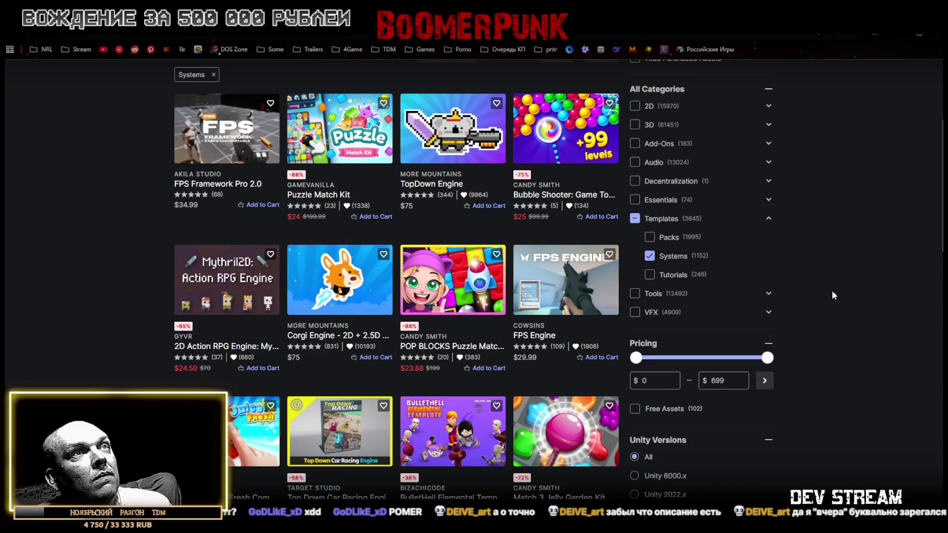
scroll(681, 291, "up", 2)
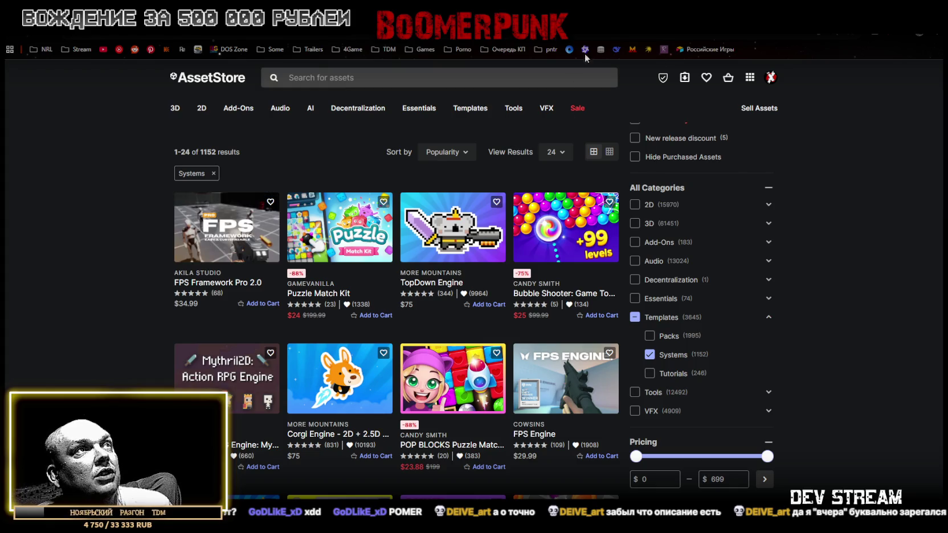
scroll(654, 284, "down", 5)
left_click(640, 261)
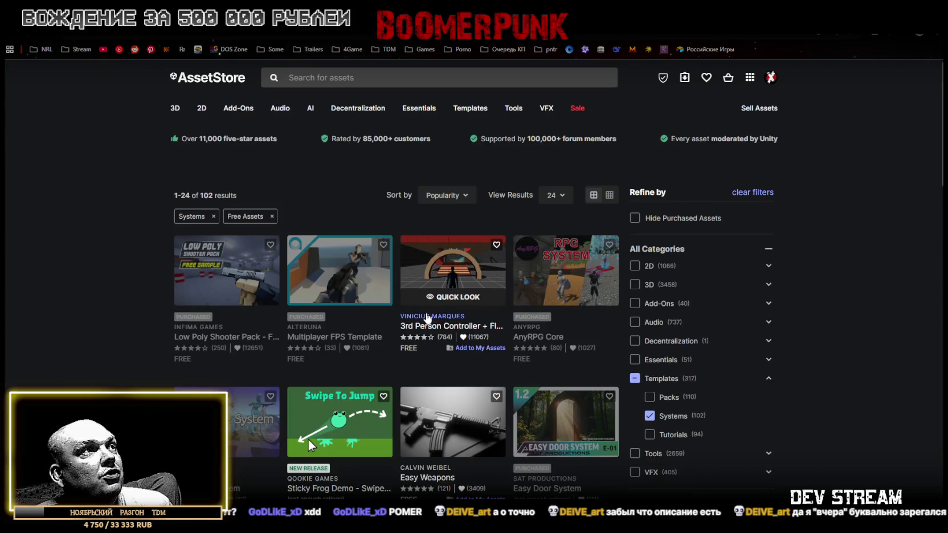
Scroll through the 102 free Systems results and go to page 2 (items 25–48).
scroll(433, 321, "down", 1)
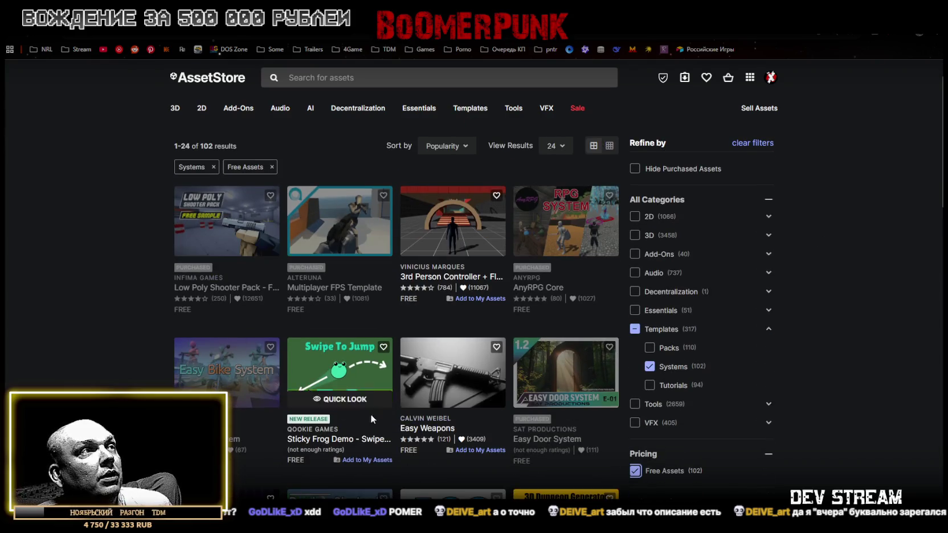
scroll(336, 412, "down", 4)
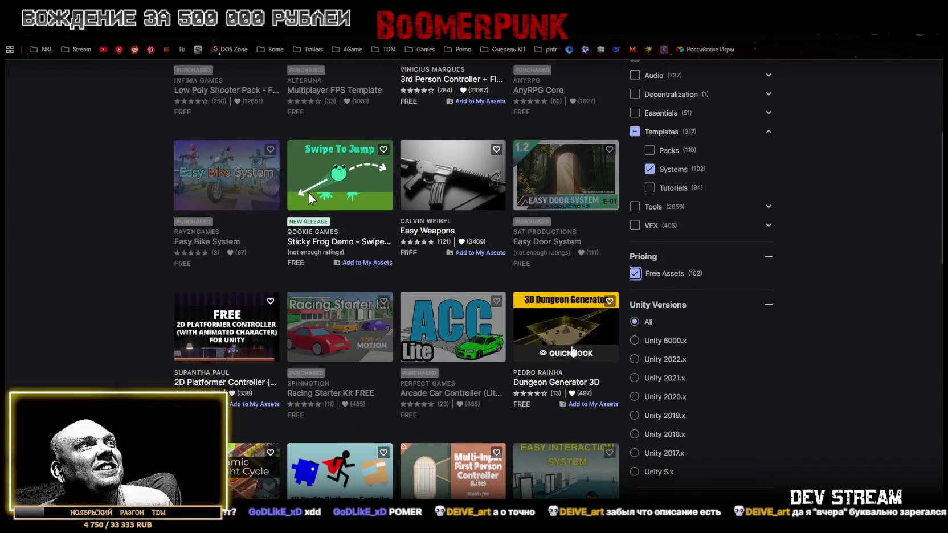
scroll(607, 398, "down", 2)
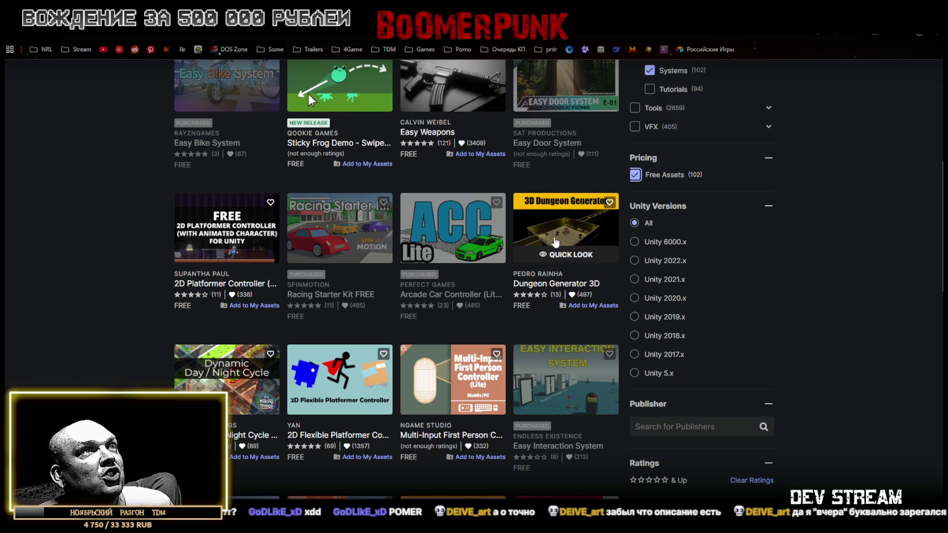
scroll(661, 377, "down", 2)
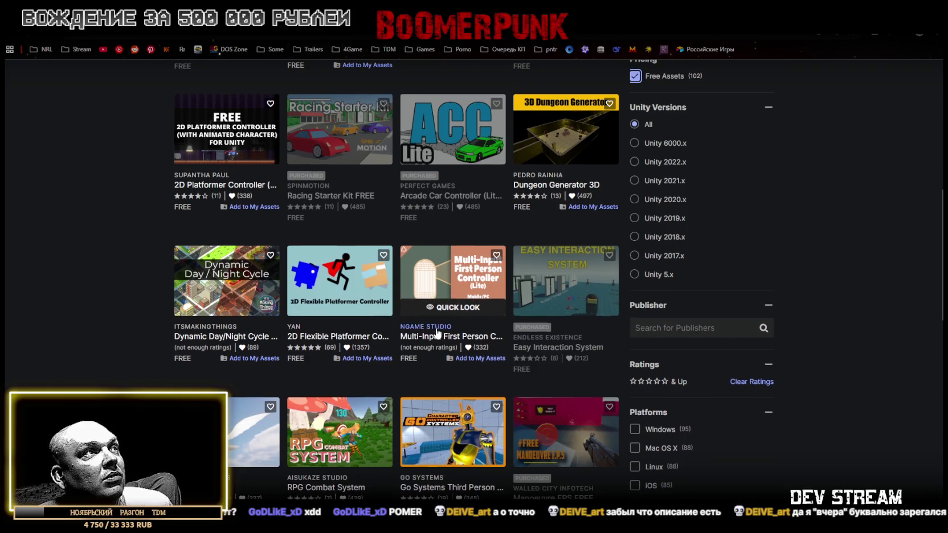
scroll(435, 331, "down", 1)
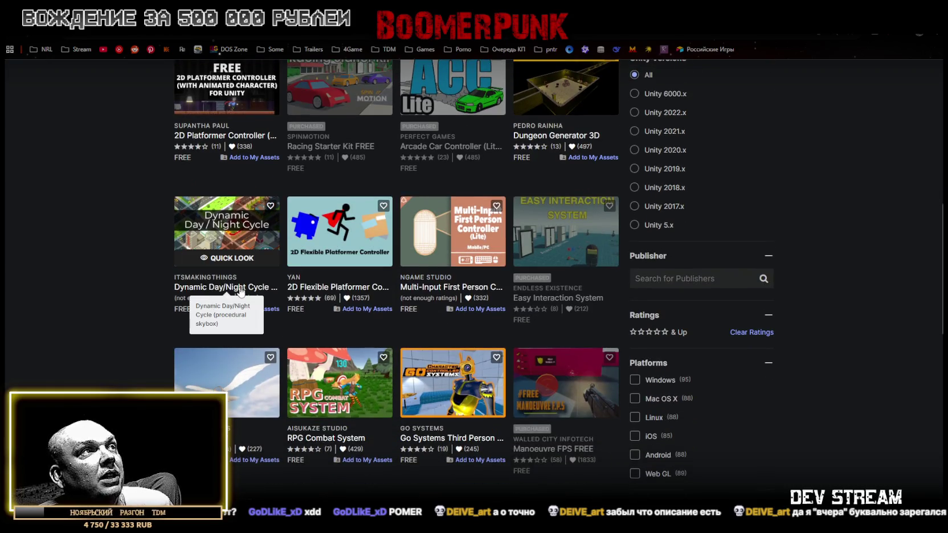
scroll(478, 323, "down", 2)
scroll(476, 319, "down", 1)
scroll(476, 319, "up", 2)
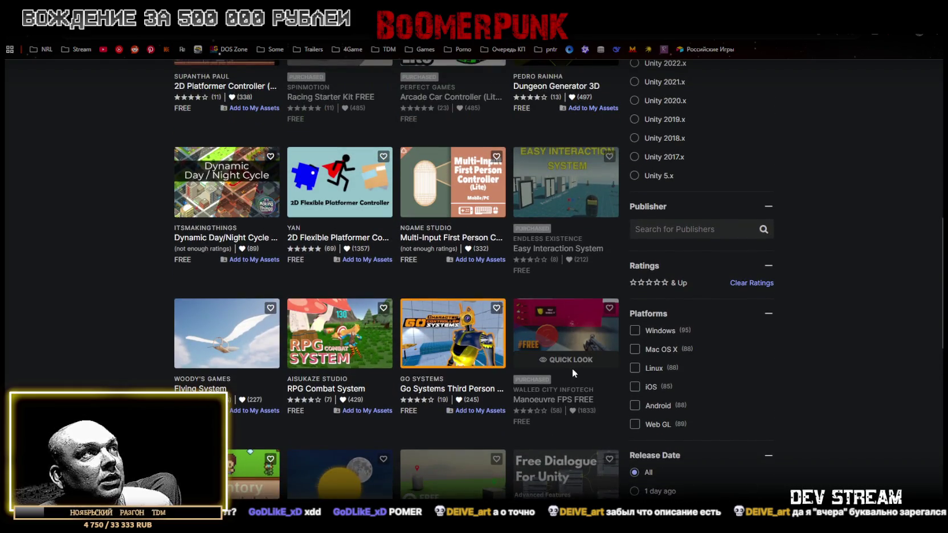
scroll(622, 396, "down", 2)
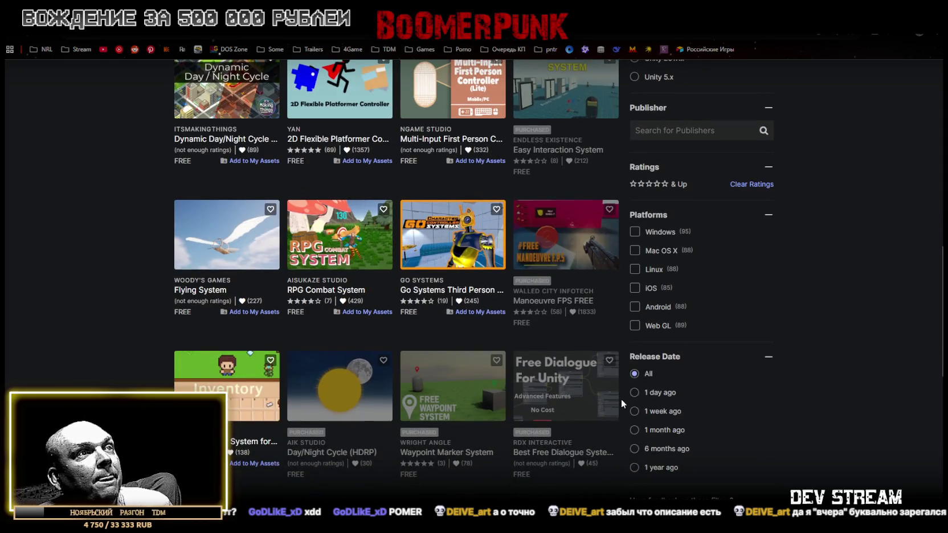
scroll(622, 397, "down", 1)
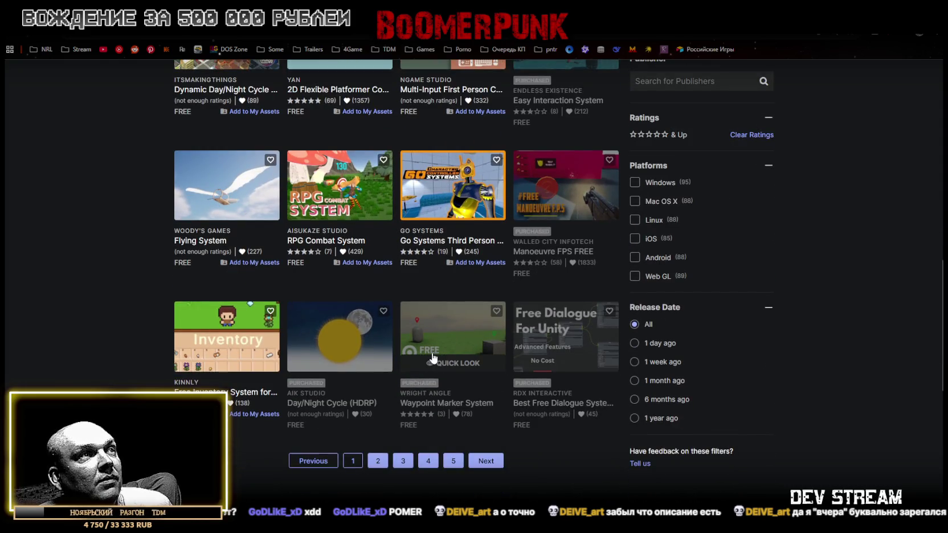
scroll(425, 357, "down", 1)
scroll(425, 357, "down", 1)
left_click(376, 363)
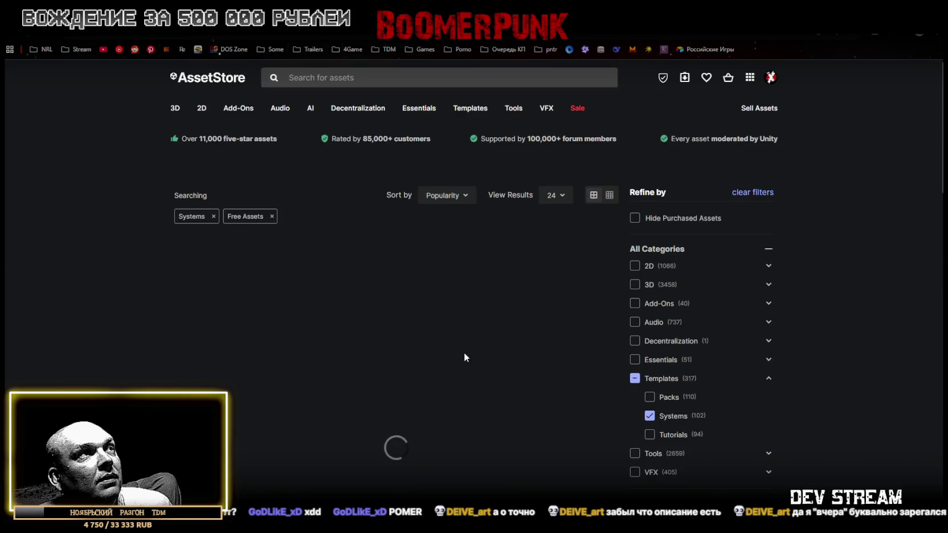
scroll(466, 357, "down", 1)
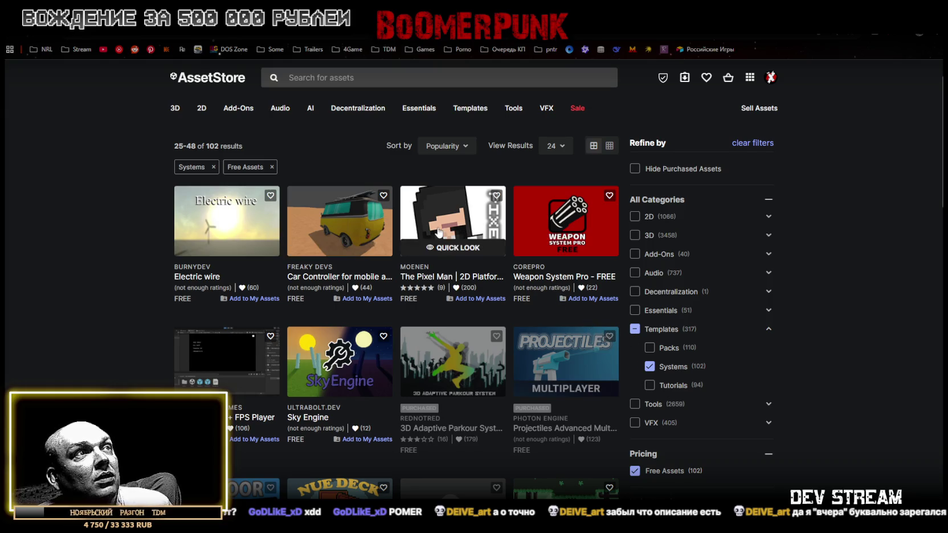
Open Moenen's free Pixel Man asset page and select its title text.
left_click(437, 228)
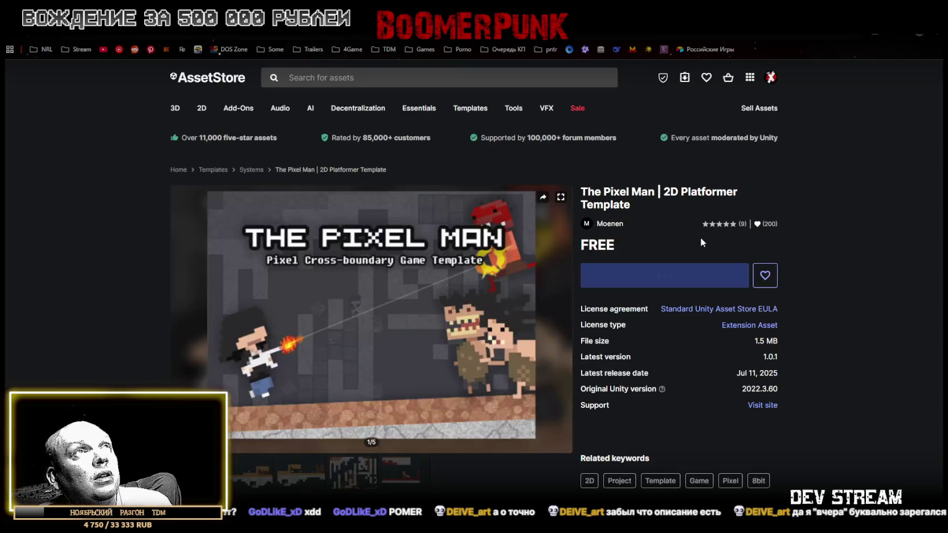
left_click_drag(586, 191, 651, 193)
triple_click(650, 194)
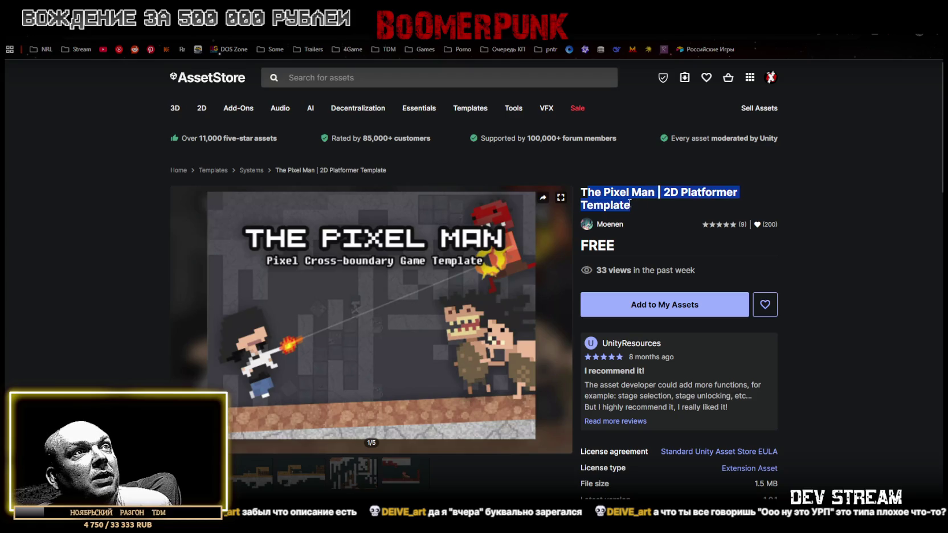
Browse the Pixel Man preview images up to the fifth, then back to the fourth.
scroll(432, 270, "down", 1)
left_click(247, 432)
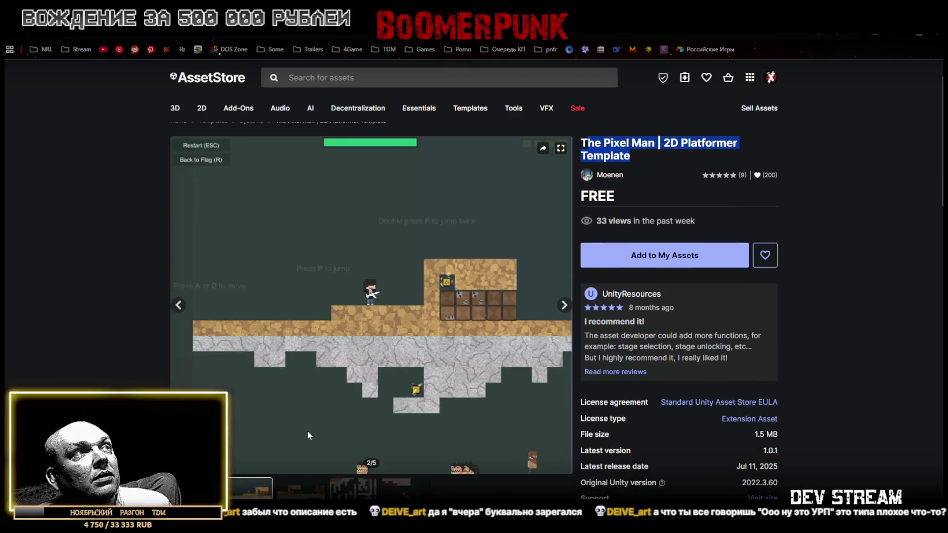
left_click(301, 488)
left_click(352, 489)
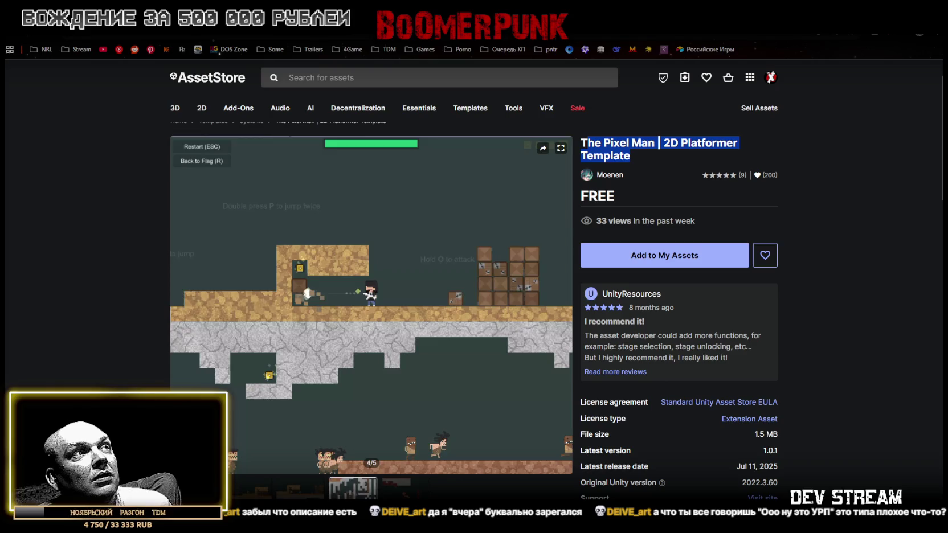
left_click(401, 489)
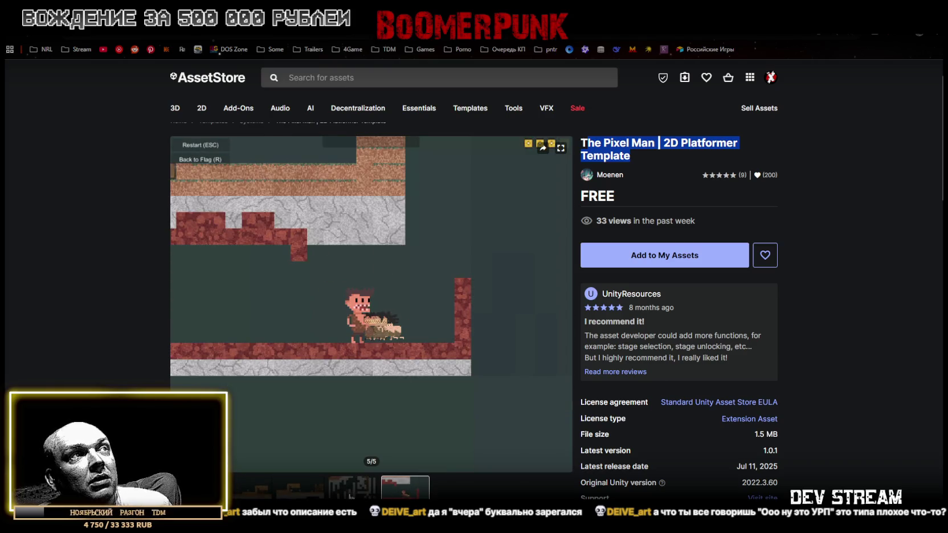
left_click(352, 489)
scroll(273, 475, "down", 8)
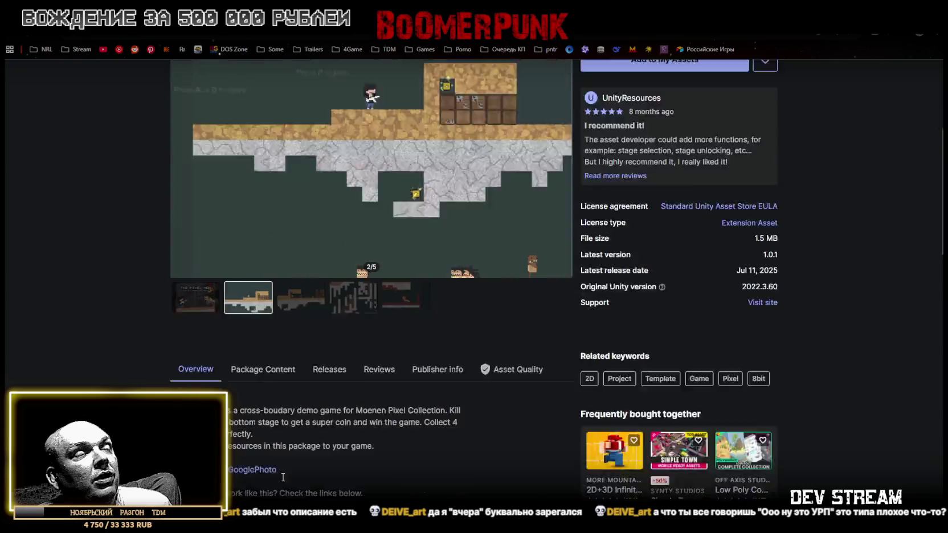
scroll(271, 472, "up", 3)
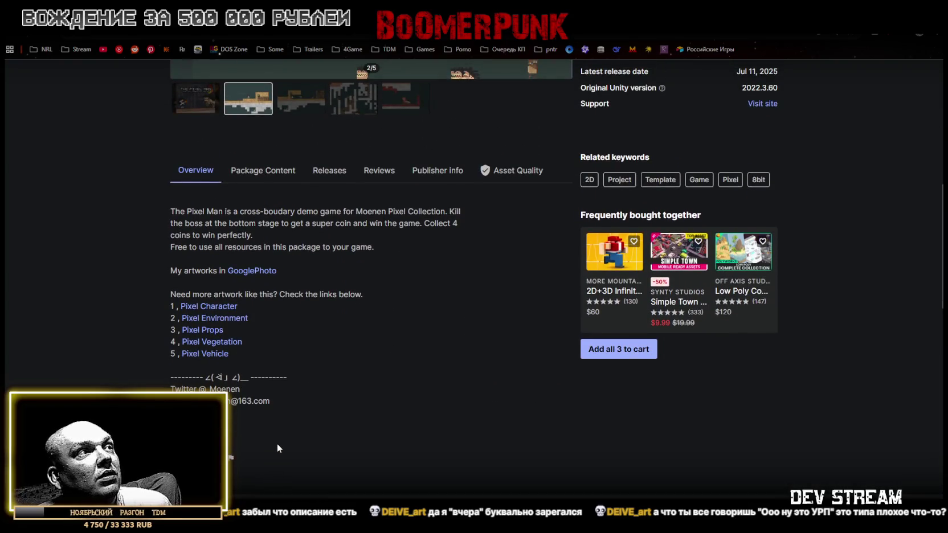
scroll(277, 445, "up", 1)
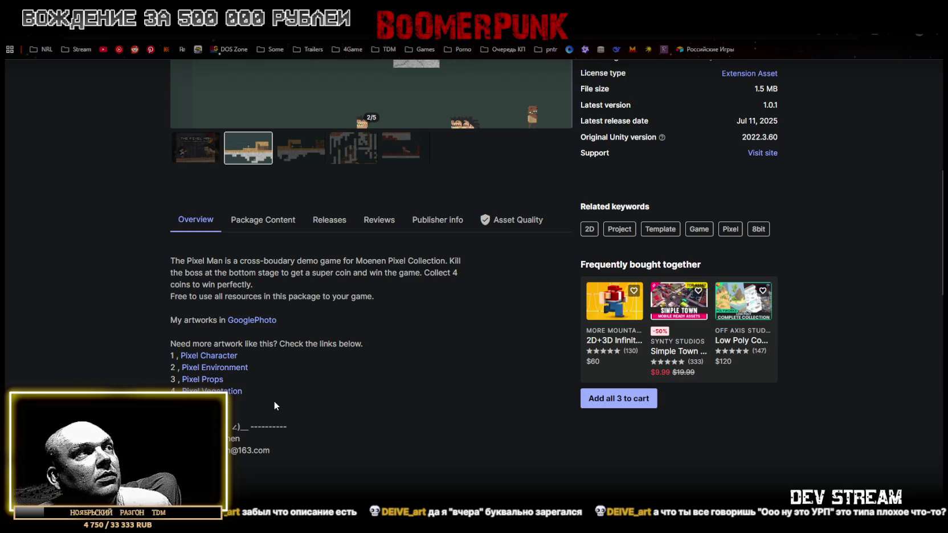
scroll(293, 401, "up", 5)
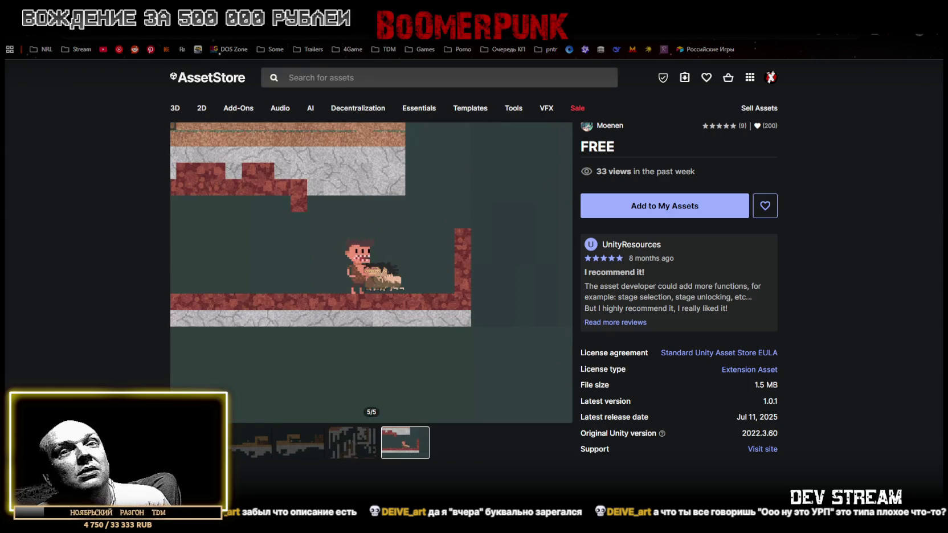
key("alt+Tab")
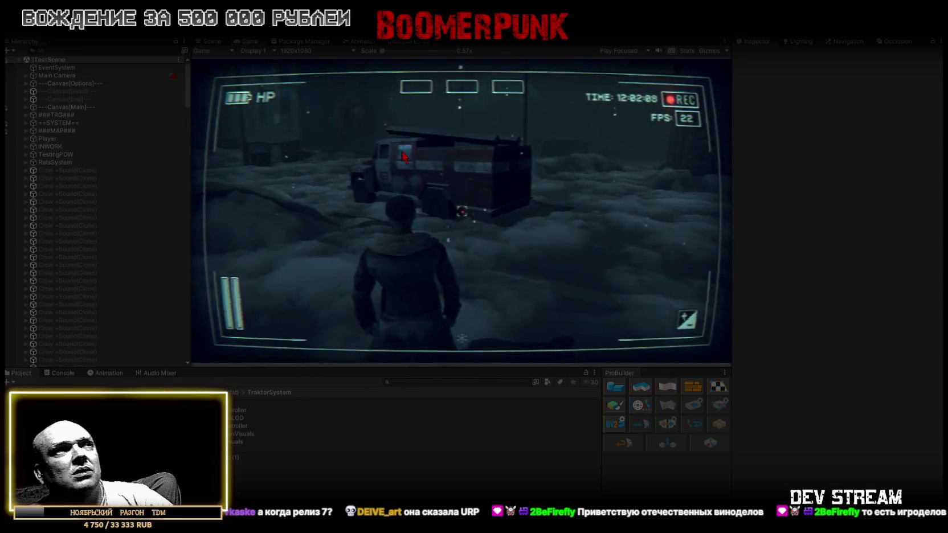
Maximize and restore the Game view, then review Main Camera's Post-process Volume overrides.
double_click(251, 39)
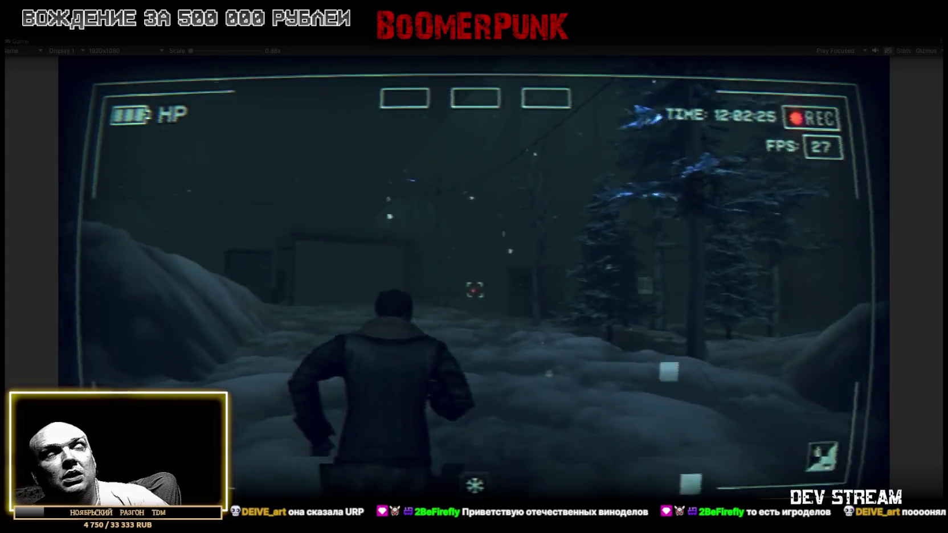
double_click(18, 41)
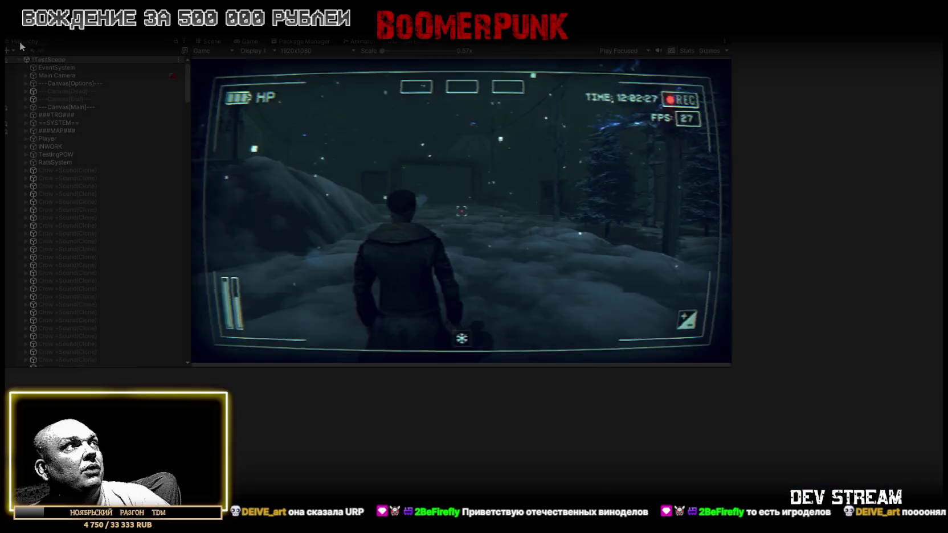
left_click(59, 78)
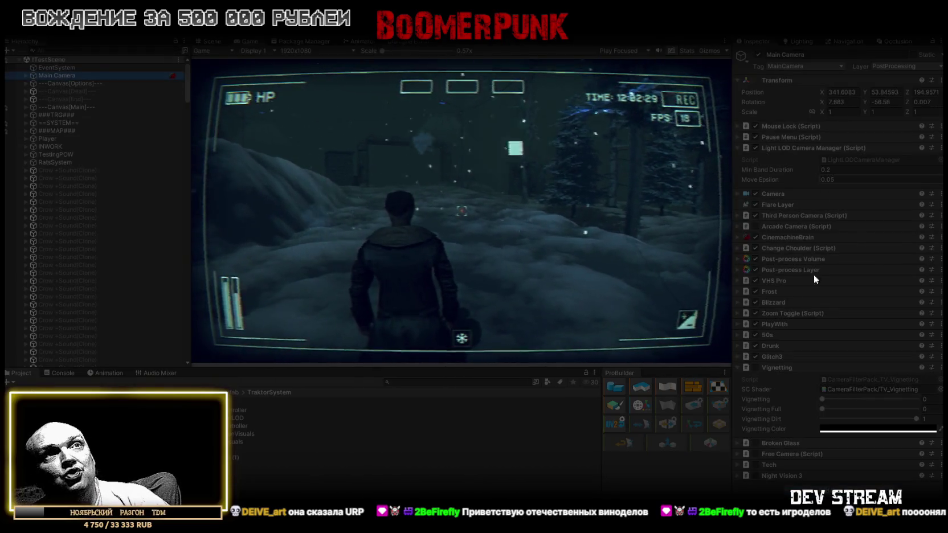
left_click(737, 259)
scroll(847, 383, "down", 5)
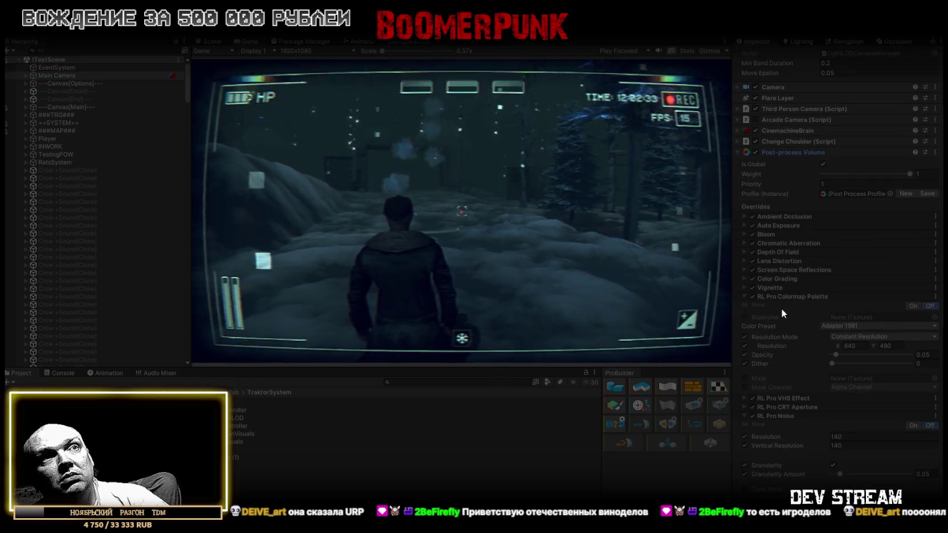
left_click(743, 297)
left_click(743, 322)
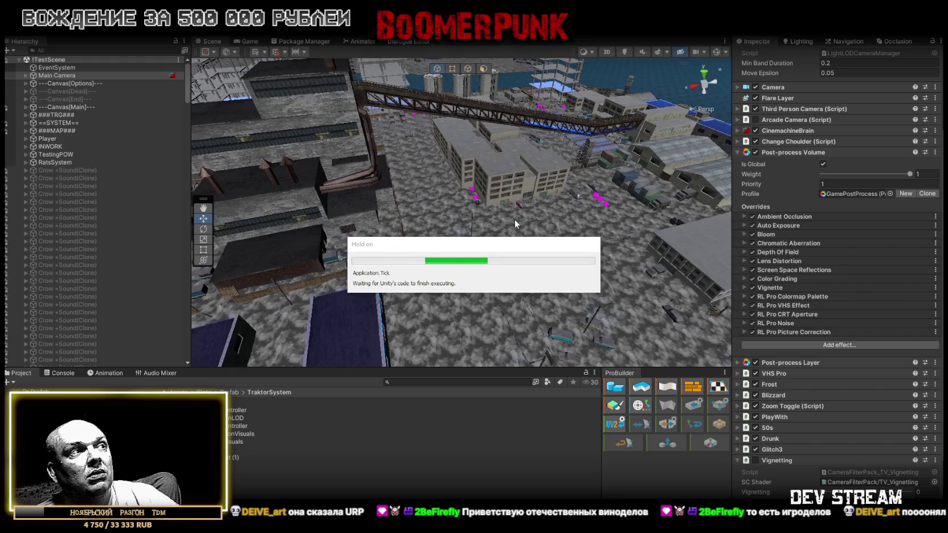
Open TrafficAgent.cs in Visual Studio from a Left/Right distance message in the Console.
left_click(61, 373)
scroll(410, 433, "up", 3)
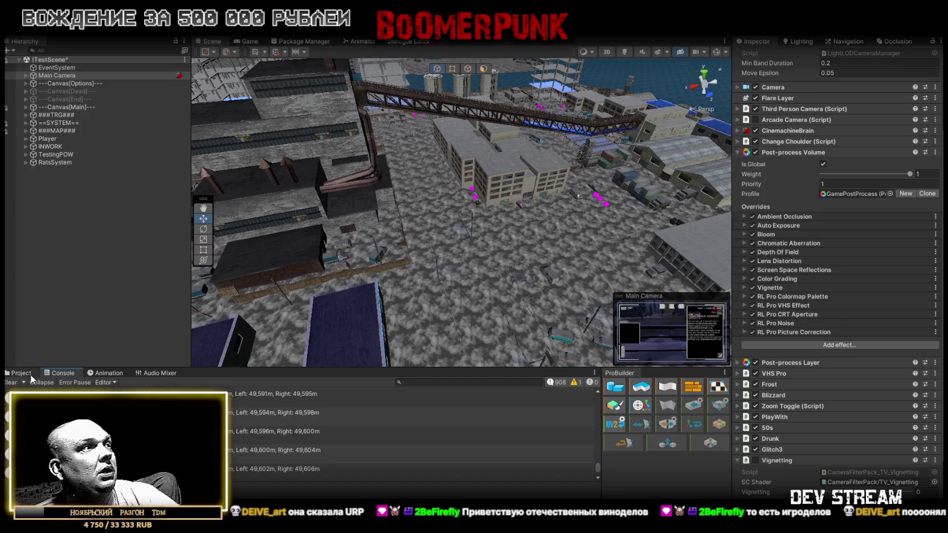
left_click(285, 412)
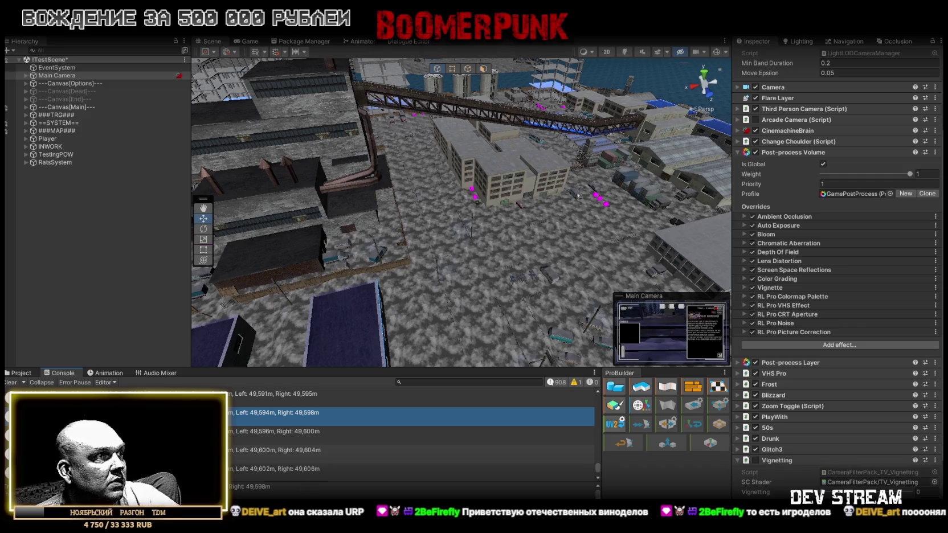
double_click(329, 413)
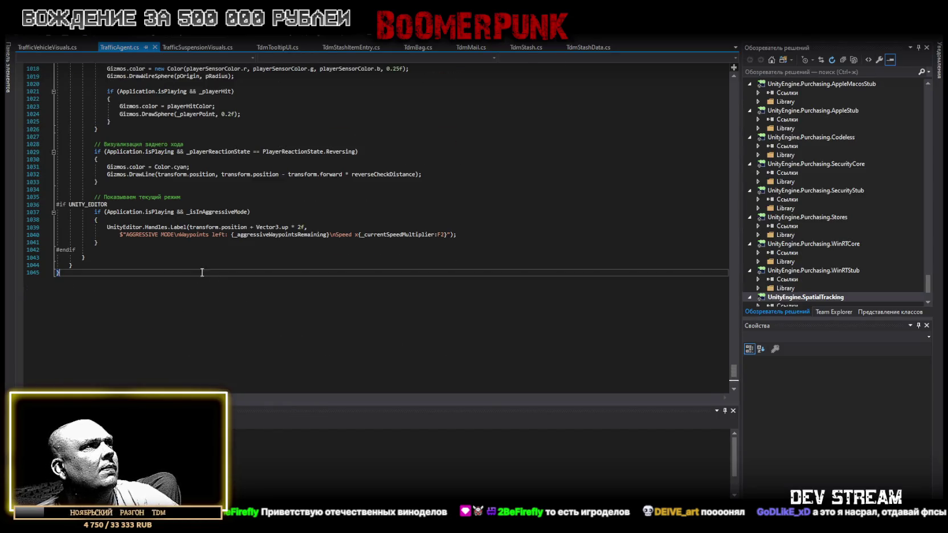
left_click(53, 205)
Comment out the #if UNITY_EDITOR…#endif block in TrafficAgent.cs and save the file.
left_click(58, 204)
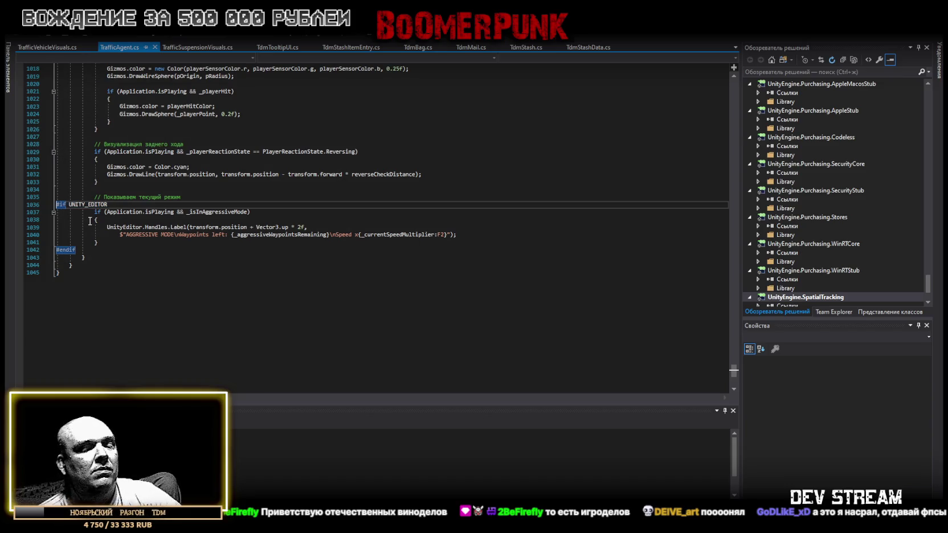
type("//")
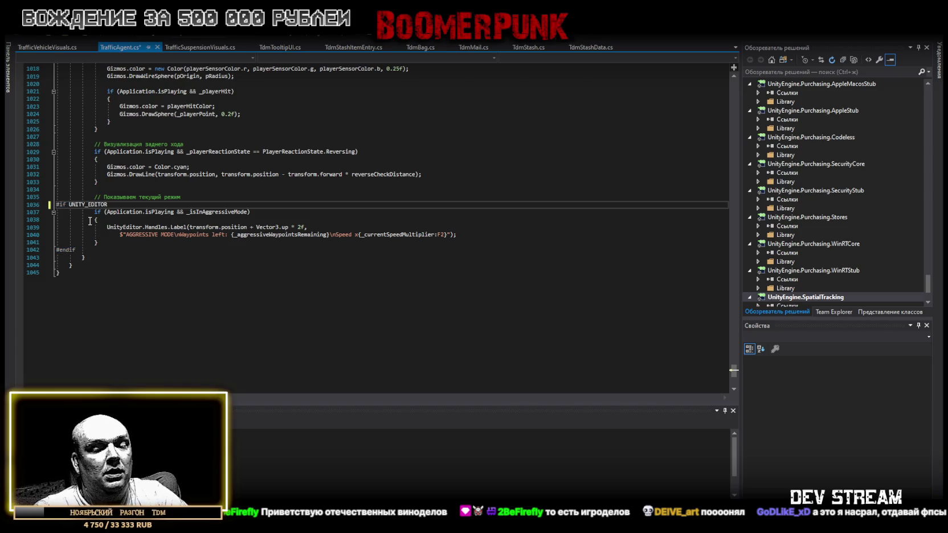
type("*")
left_click(97, 252)
type("*/")
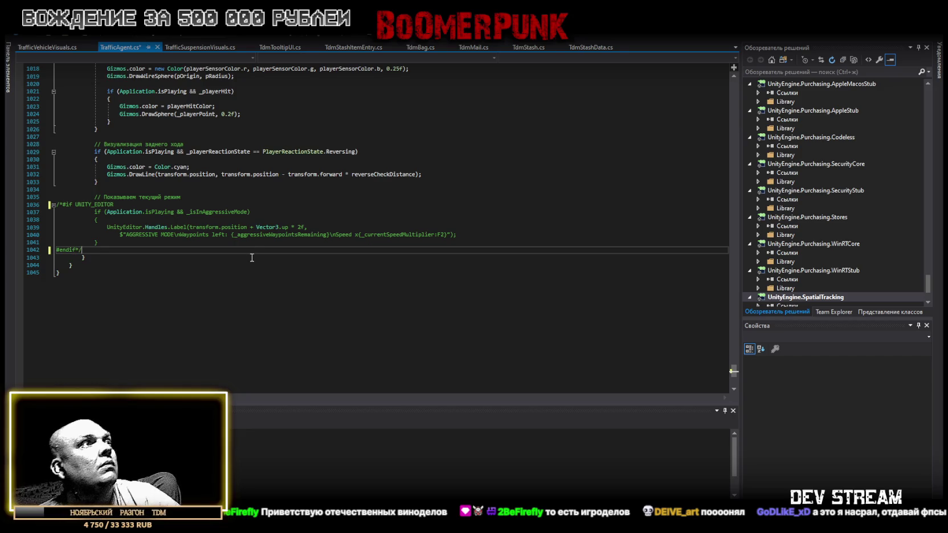
key("ctrl+s")
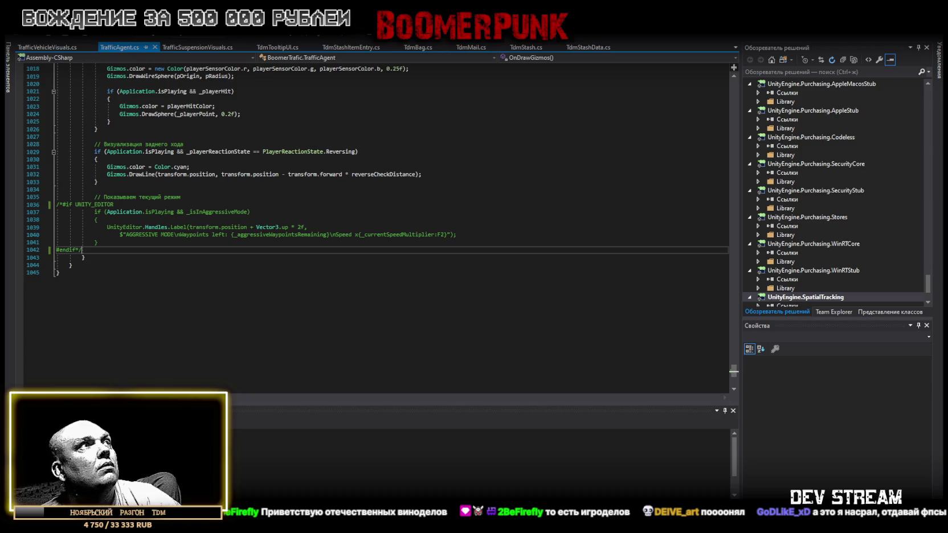
key("alt+Tab")
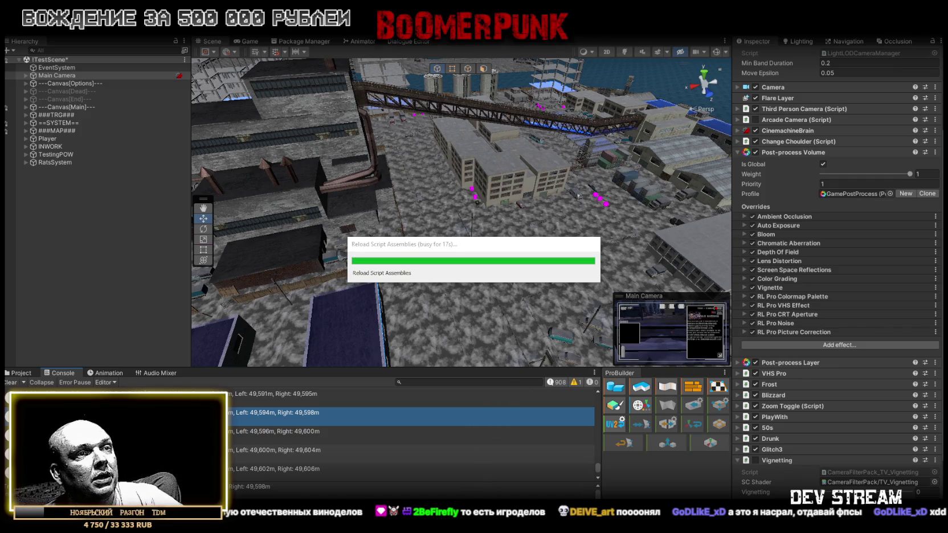
key("alt+Tab")
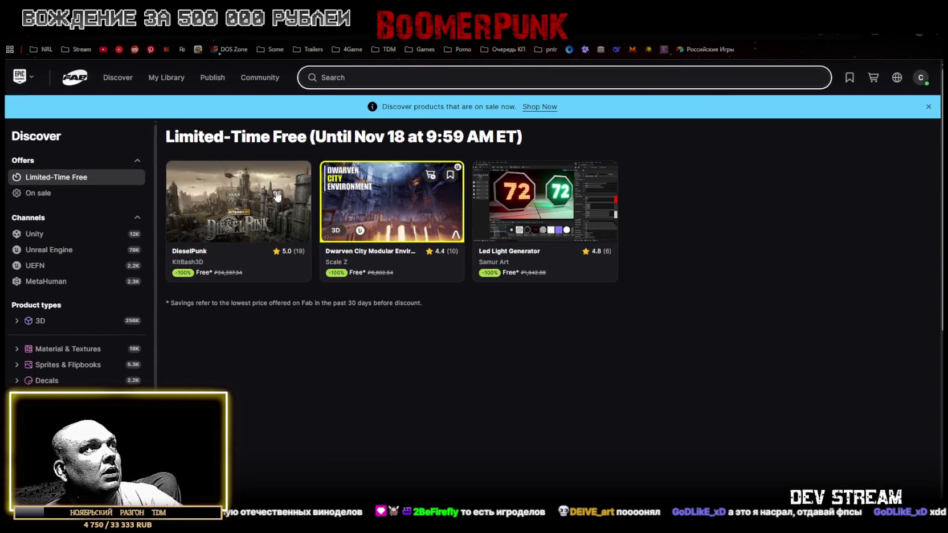
Open the free DieselPunk product page from Limited-Time Free and browse its gallery images.
mouse_move(235, 219)
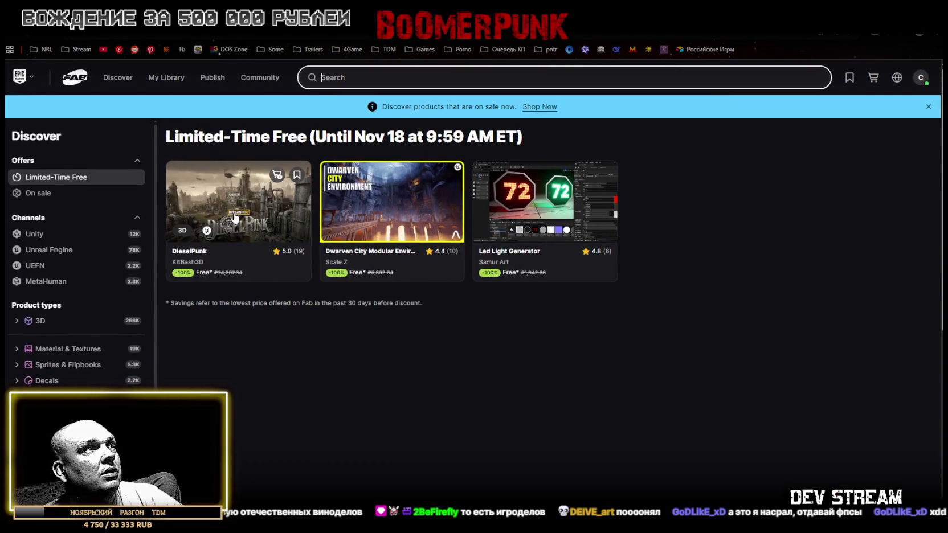
mouse_move(526, 197)
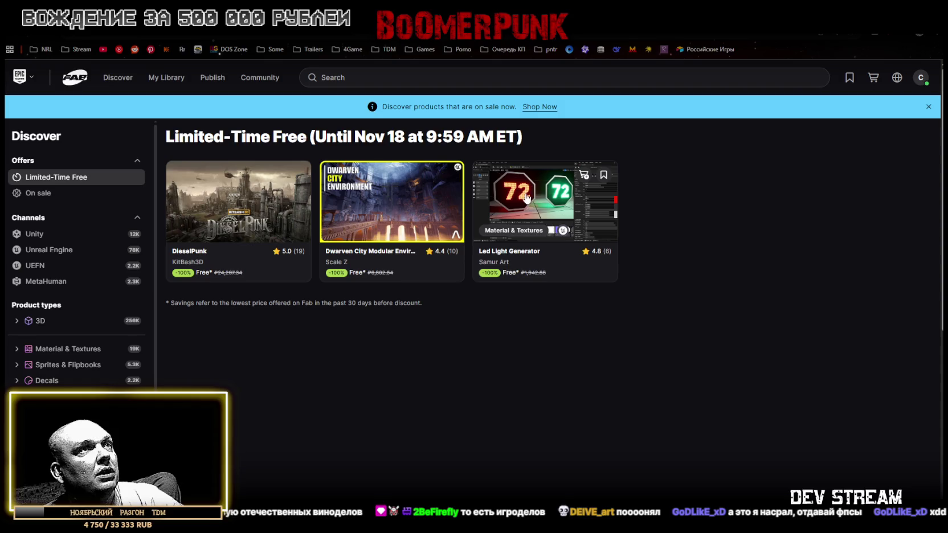
left_click(239, 205)
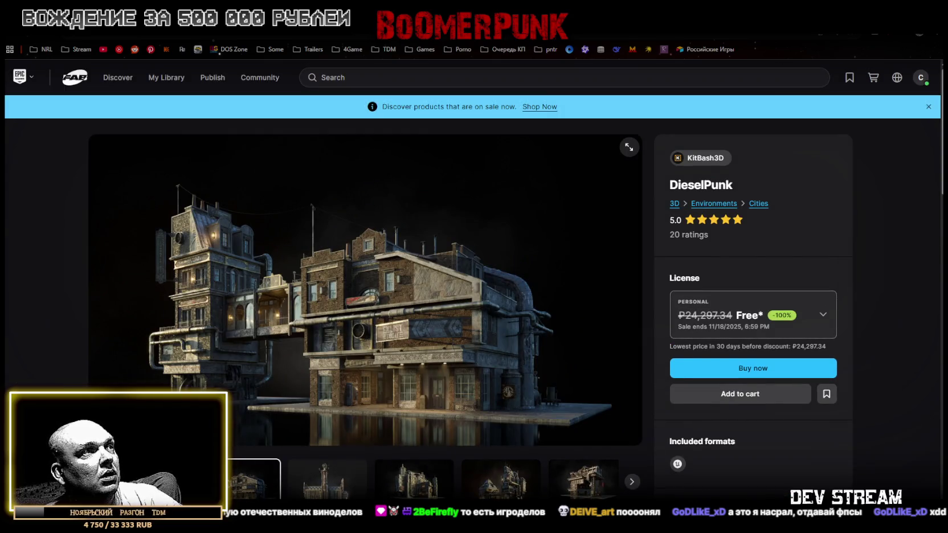
left_click(327, 479)
left_click(480, 487)
left_click(480, 487)
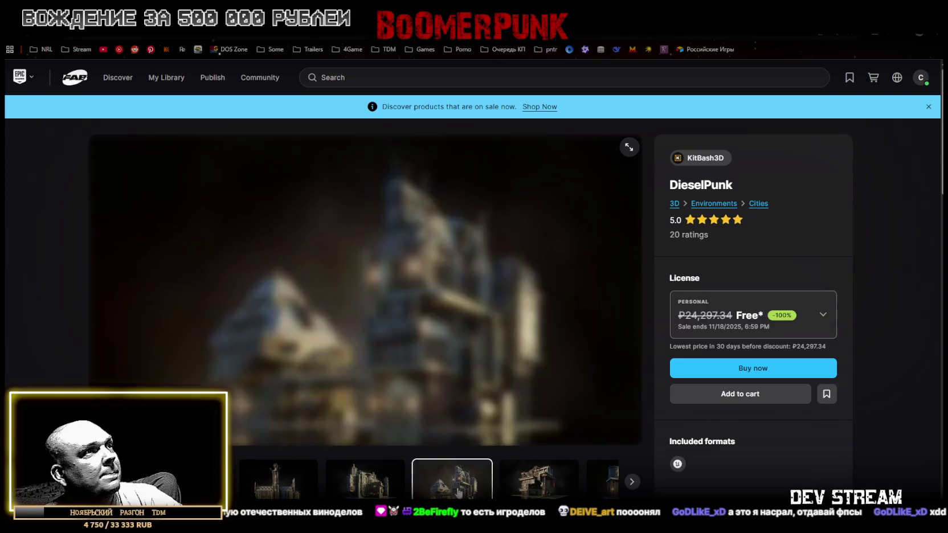
left_click(480, 488)
left_click(479, 488)
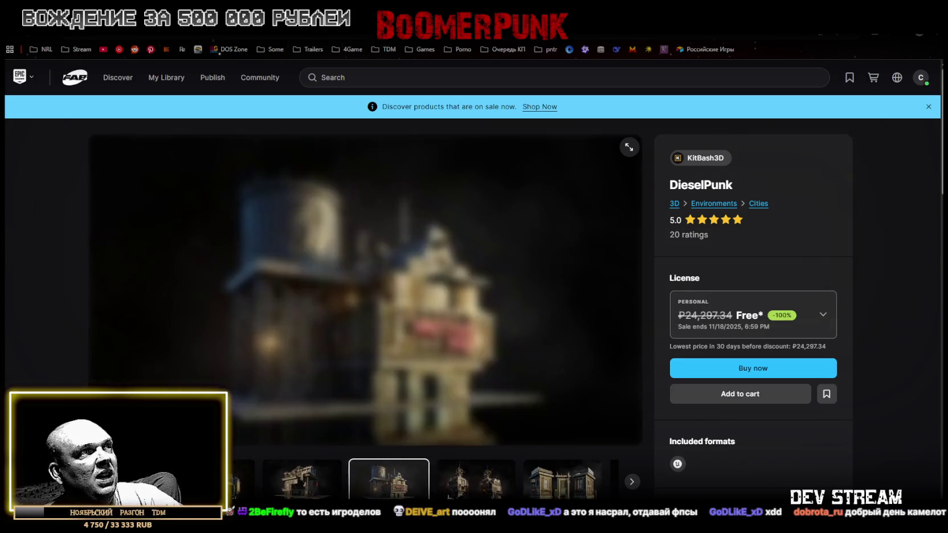
left_click(479, 489)
Add DieselPunk to the cart and go back to the Dwarven City Modular Environment page.
left_click(450, 488)
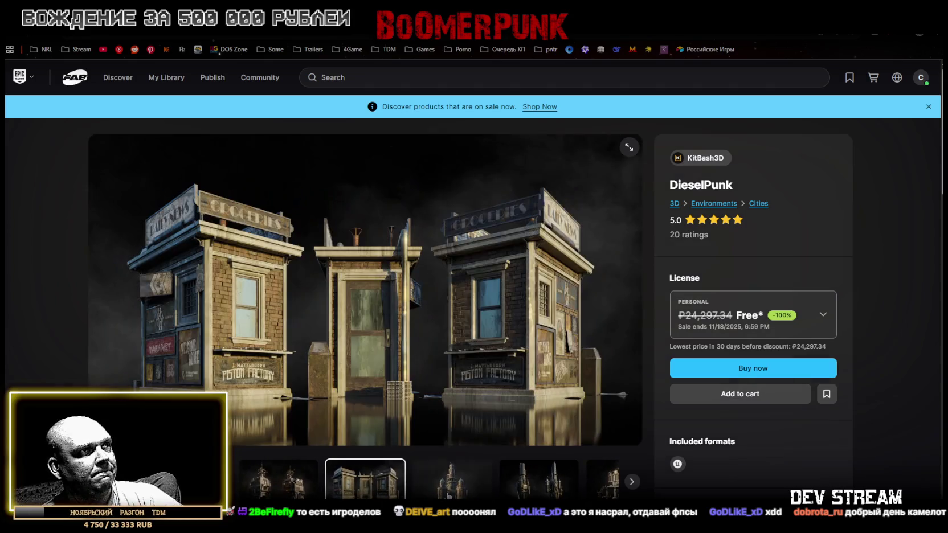
left_click(448, 493)
left_click(753, 394)
key("alt+Left")
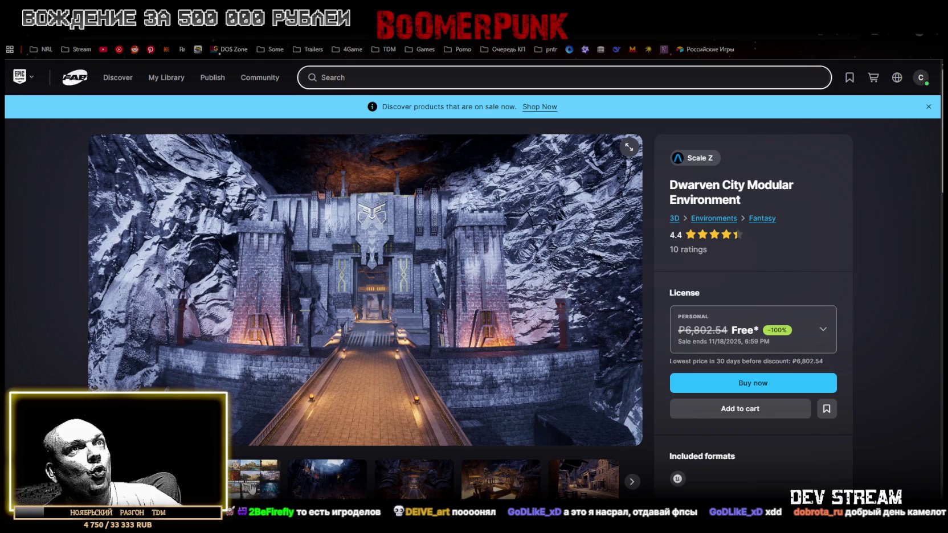
Browse the Dwarven City gallery screenshots, including the town and cave-bridge scenes.
left_click(327, 481)
left_click(414, 484)
left_click(462, 494)
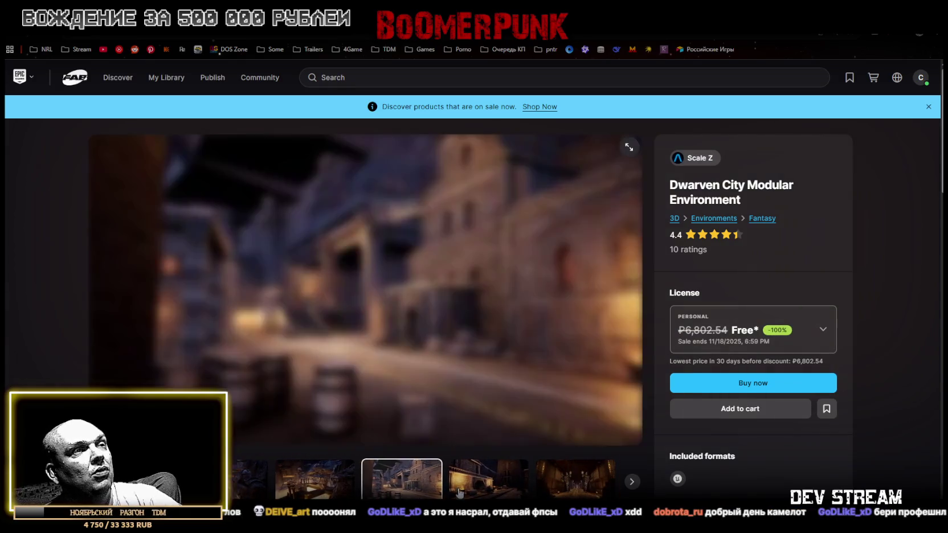
left_click(365, 481)
left_click(290, 491)
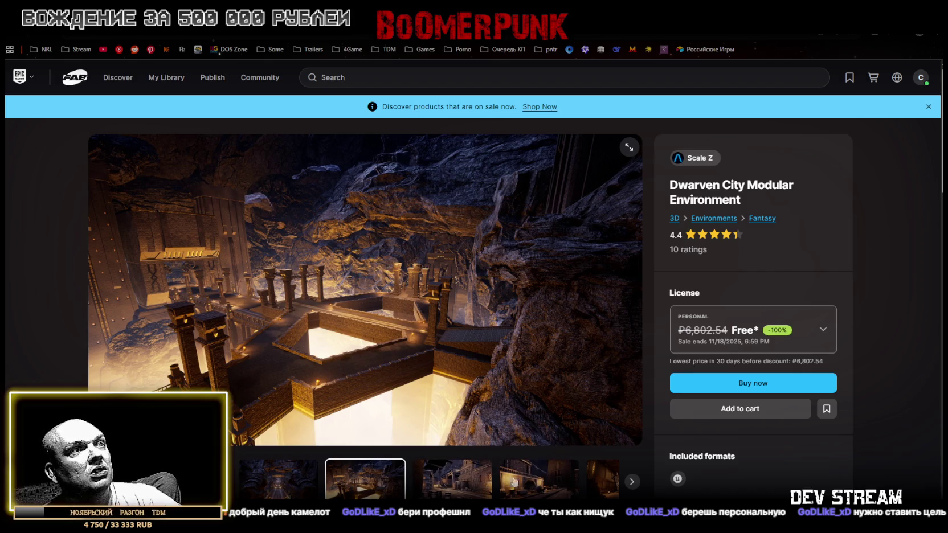
left_click(453, 495)
left_click(438, 494)
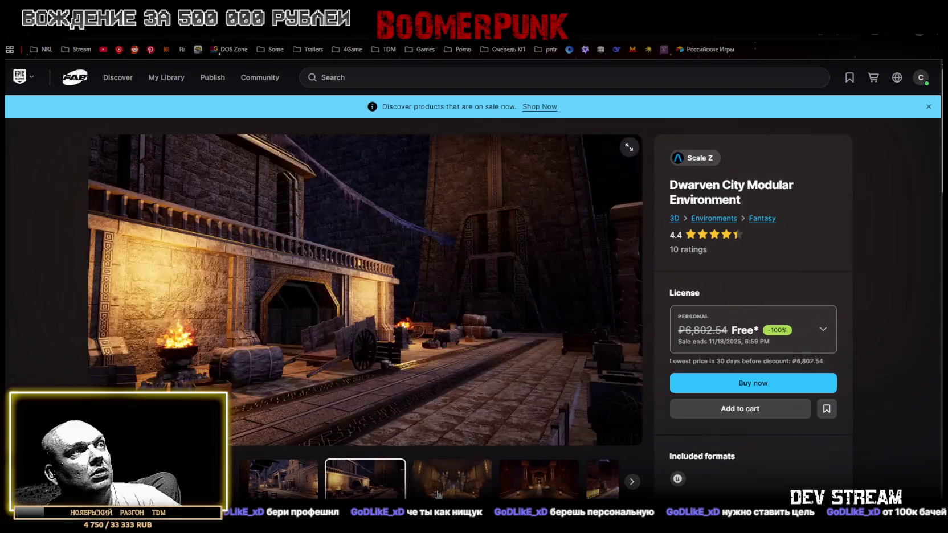
left_click(472, 491)
left_click(472, 491)
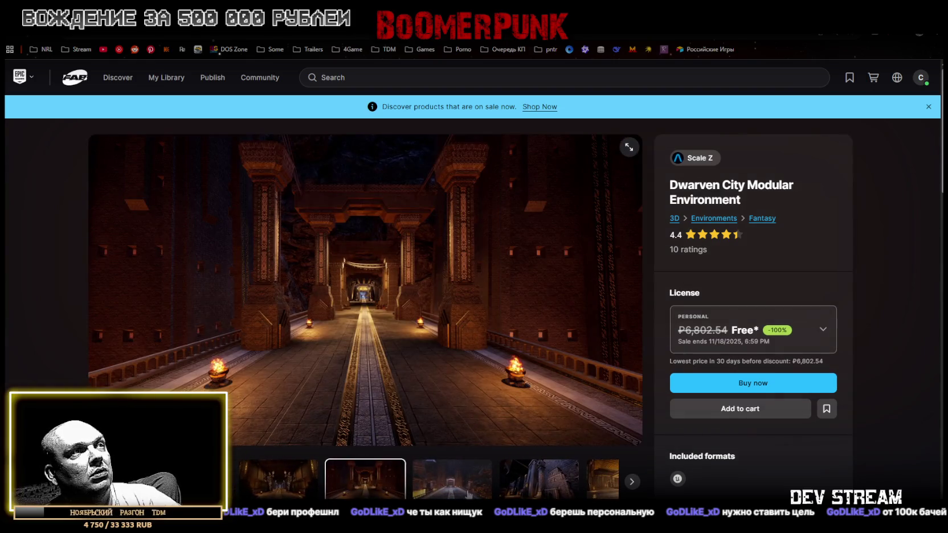
left_click(468, 493)
View the pillared hall and street shots, add Dwarven City to the cart, return to Led Light Generator.
left_click(469, 493)
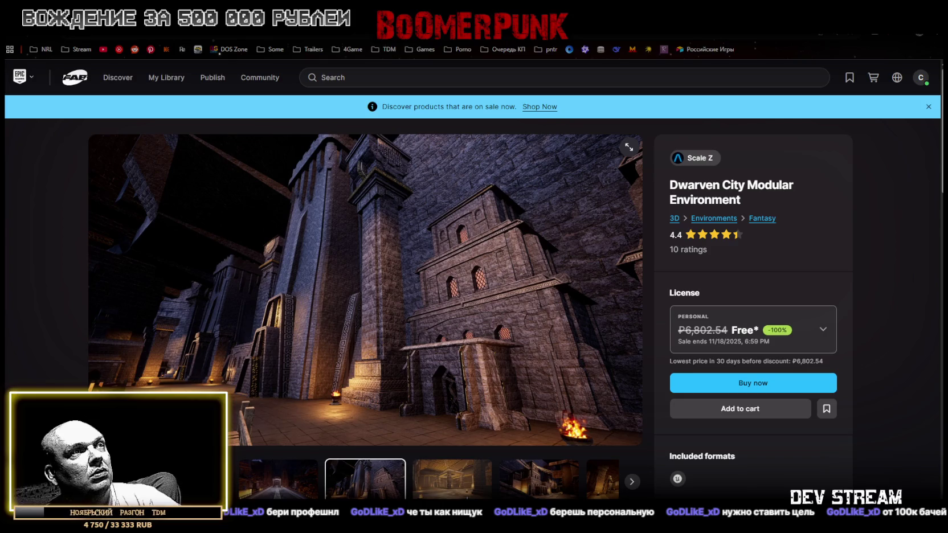
left_click(468, 493)
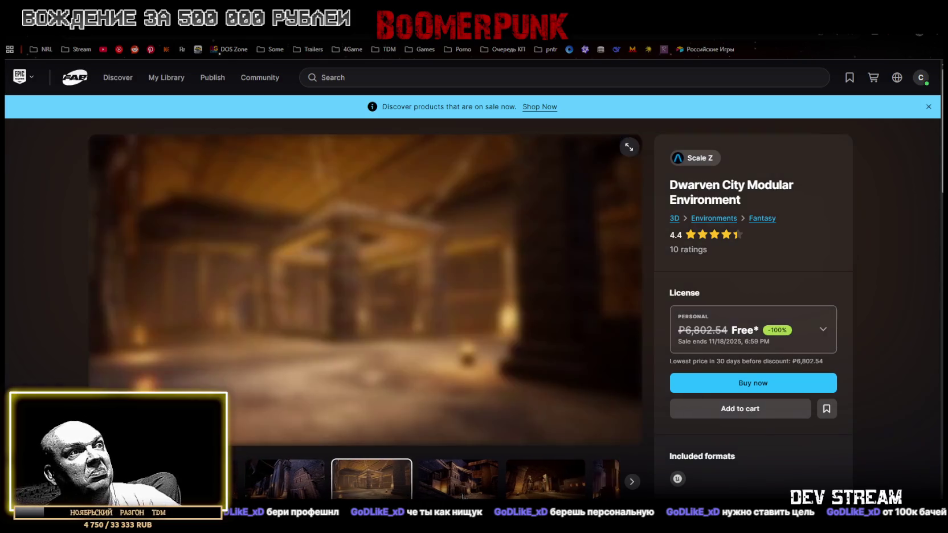
left_click(468, 493)
left_click(461, 493)
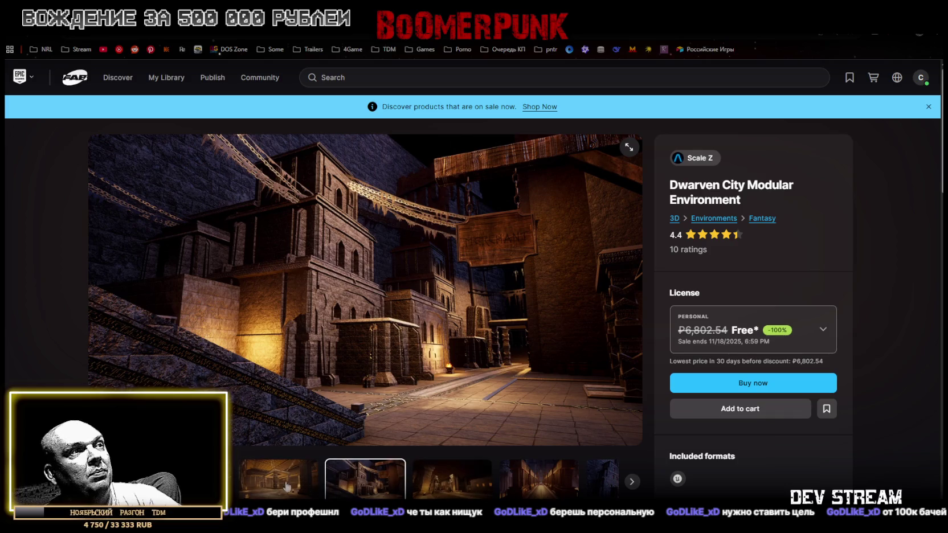
left_click(444, 484)
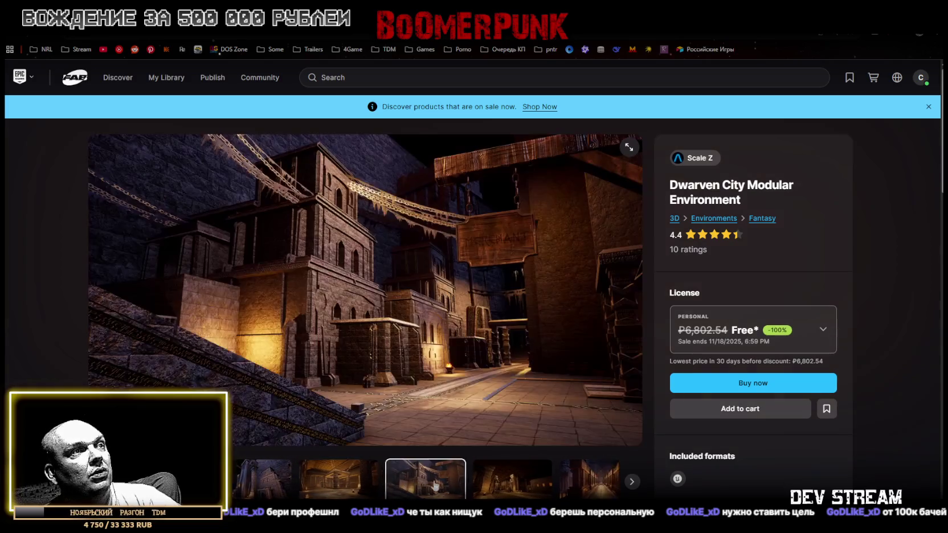
left_click(444, 484)
left_click(447, 475)
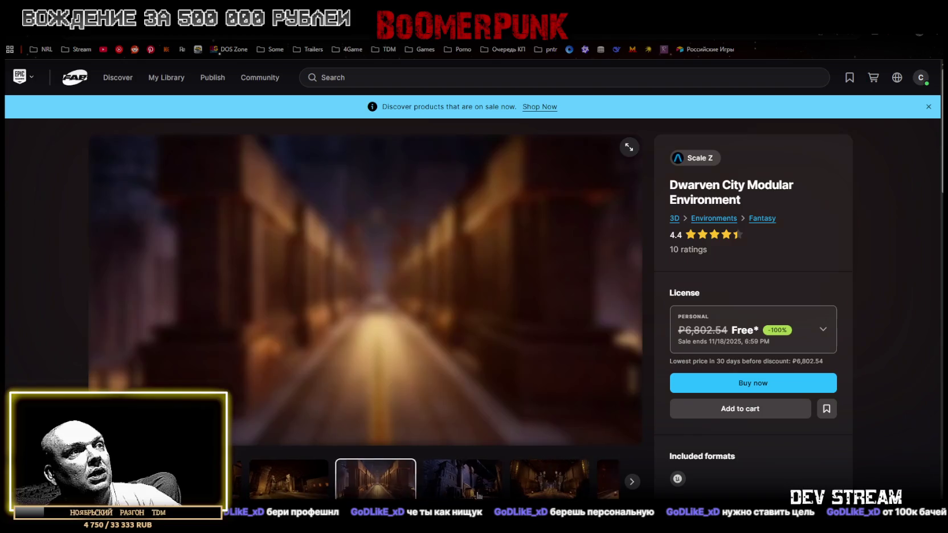
left_click(756, 410)
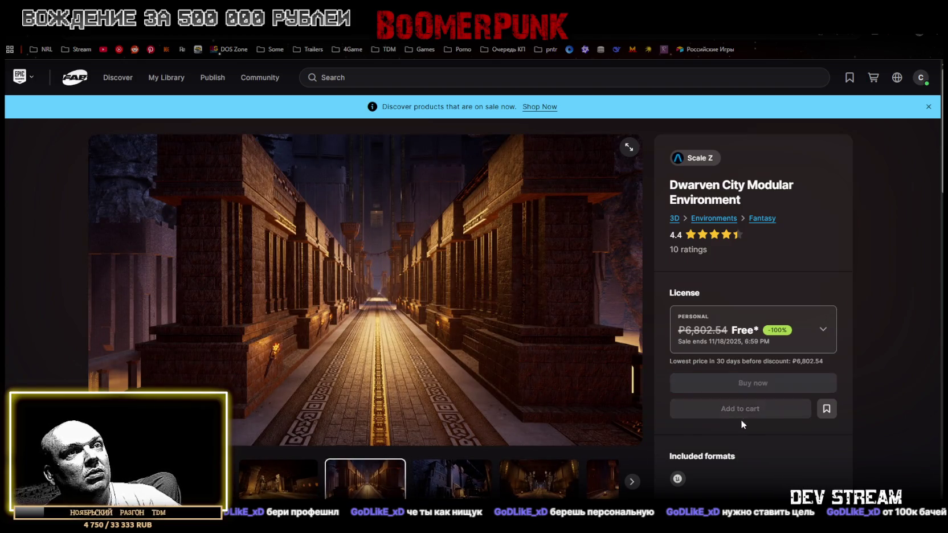
key("alt+Left")
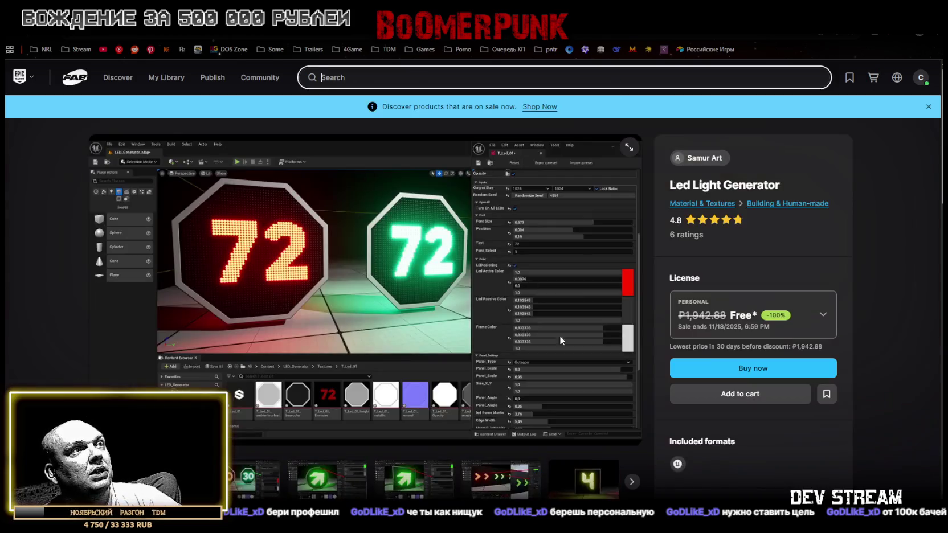
Go back to the Limited-Time Free listing, then switch to the Unity project.
key("alt+Left")
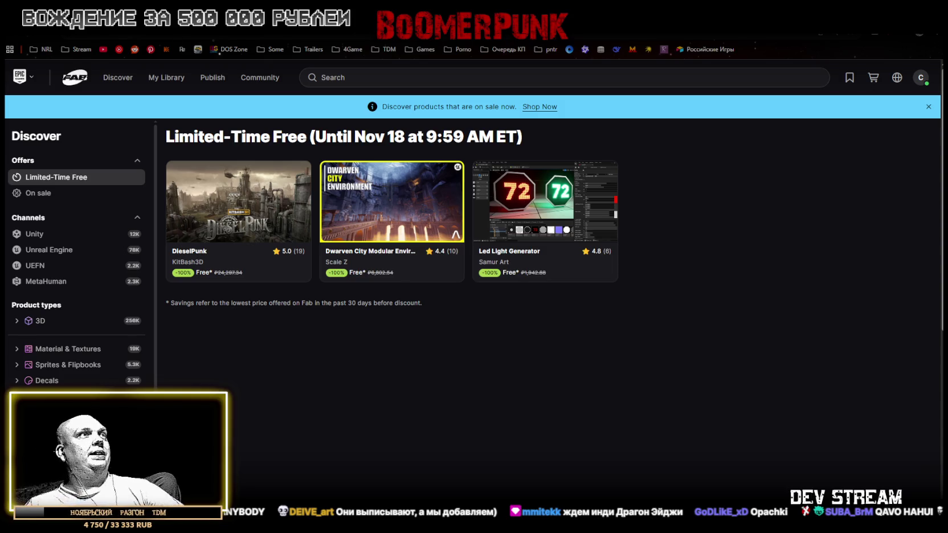
key("alt+Tab")
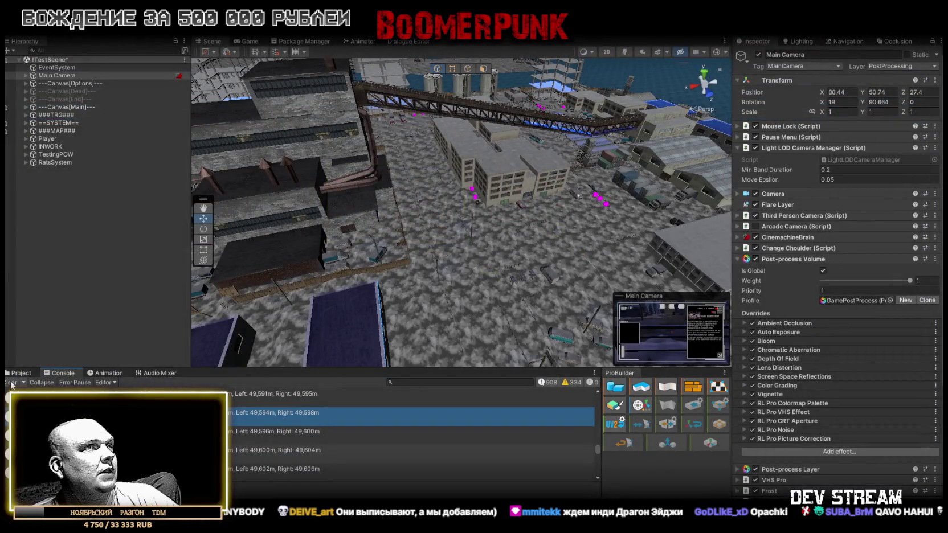
Clear the Console and collapse the Transform, Light LOD Camera Manager, Post-process Volume and Vignetting components.
left_click(11, 383)
mouse_move(570, 171)
left_mouse_down()
mouse_move(667, 173)
mouse_move(502, 192)
left_mouse_up()
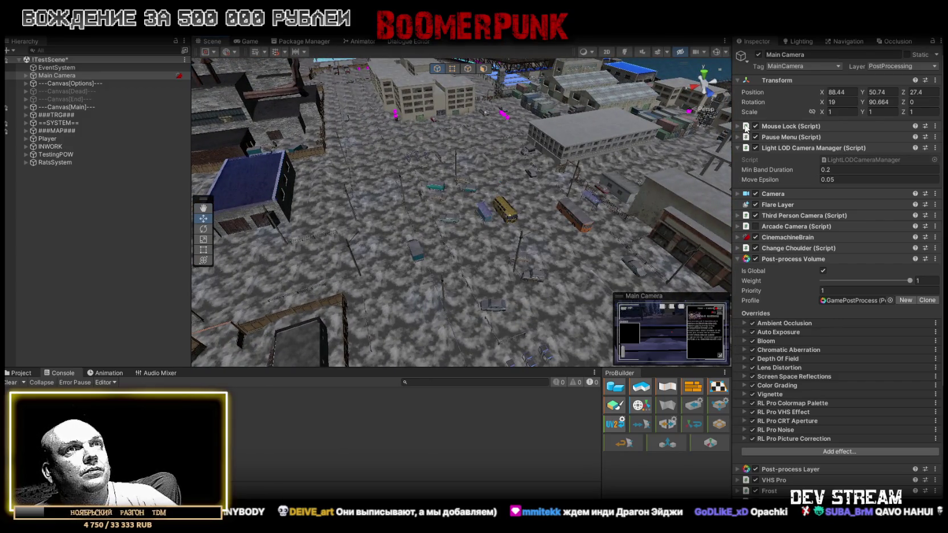
left_click(740, 80)
left_click(740, 112)
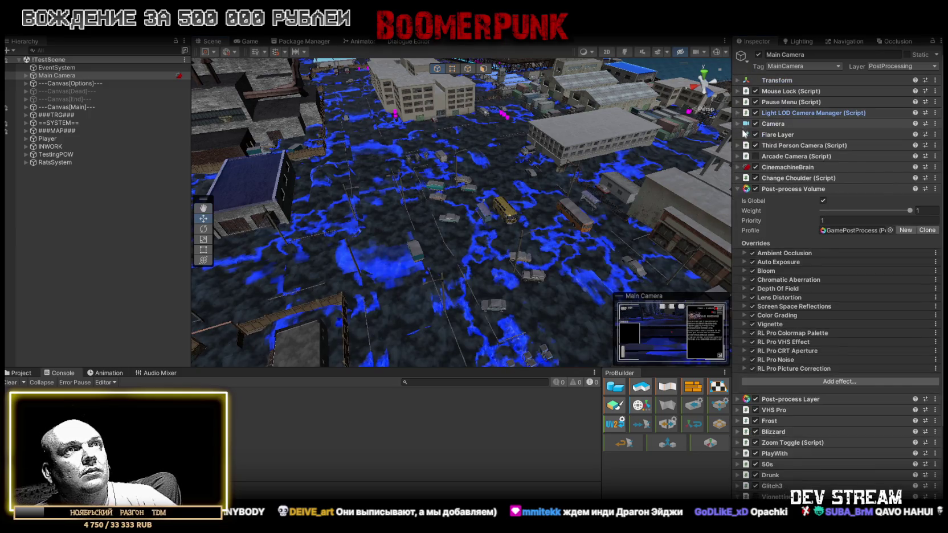
left_click(739, 189)
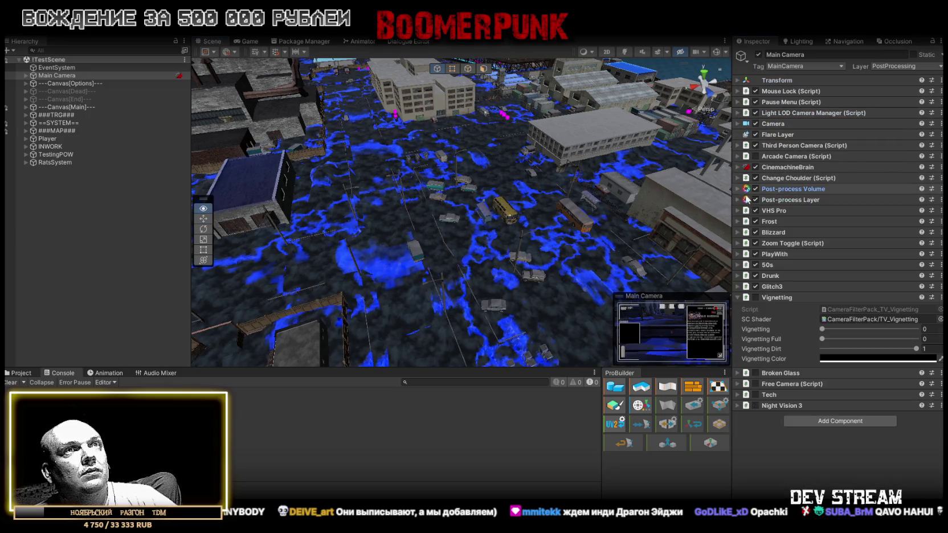
left_click_drag(512, 228, 552, 212)
left_click(747, 298)
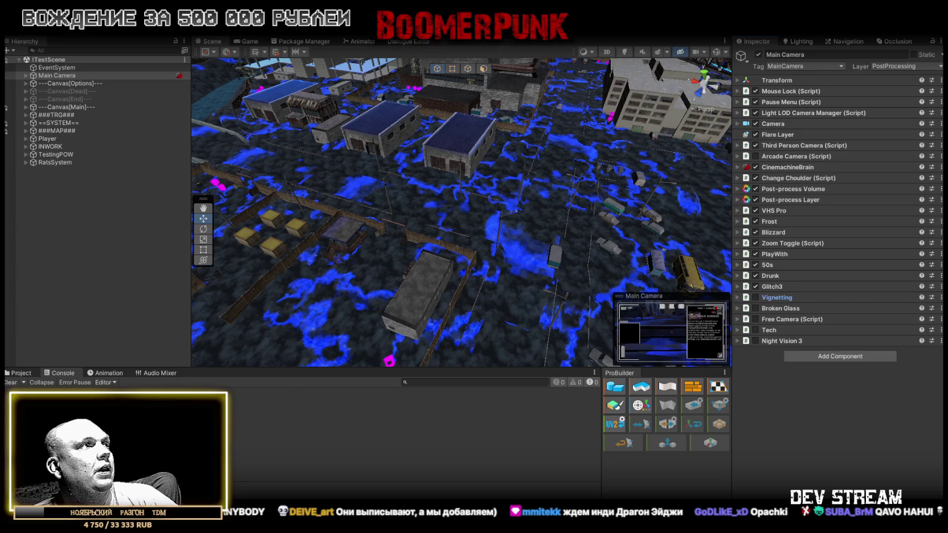
Select the Player and frame it in the Scene view to inspect it up close.
left_click(21, 372)
double_click(48, 139)
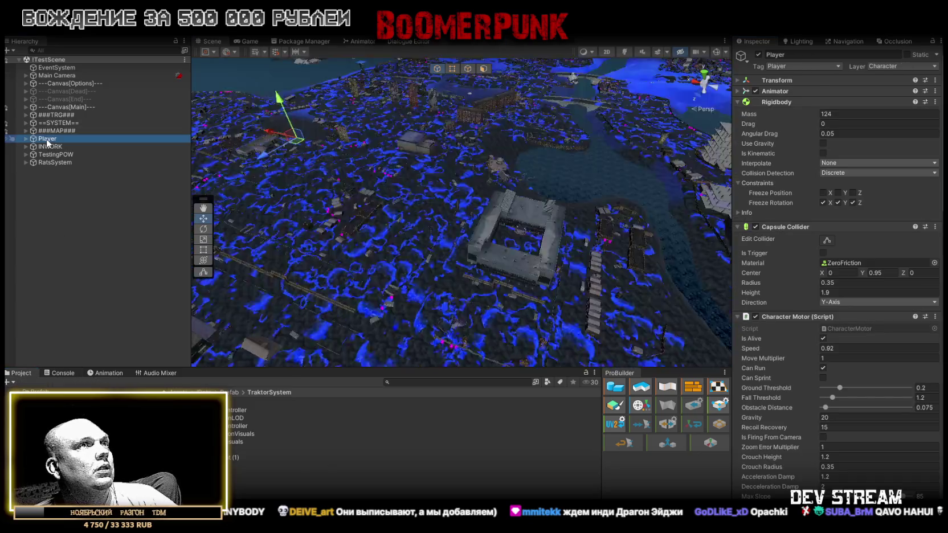
scroll(496, 249, "up", 6)
mouse_move(498, 245)
left_mouse_down()
mouse_move(806, 217)
mouse_move(568, 191)
mouse_move(267, 250)
left_mouse_up()
double_click(48, 138)
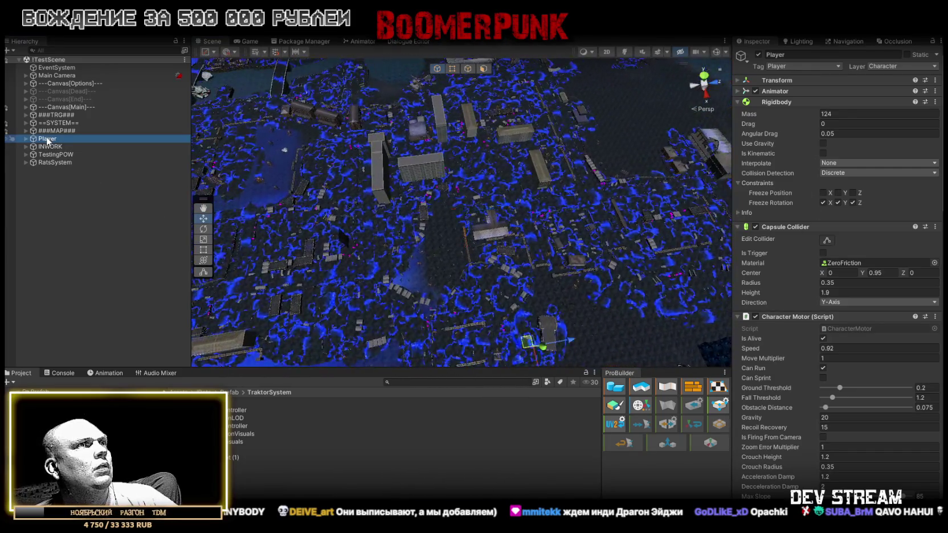
mouse_move(341, 159)
left_mouse_down()
mouse_move(507, 148)
mouse_move(294, 141)
mouse_move(314, 182)
left_mouse_up()
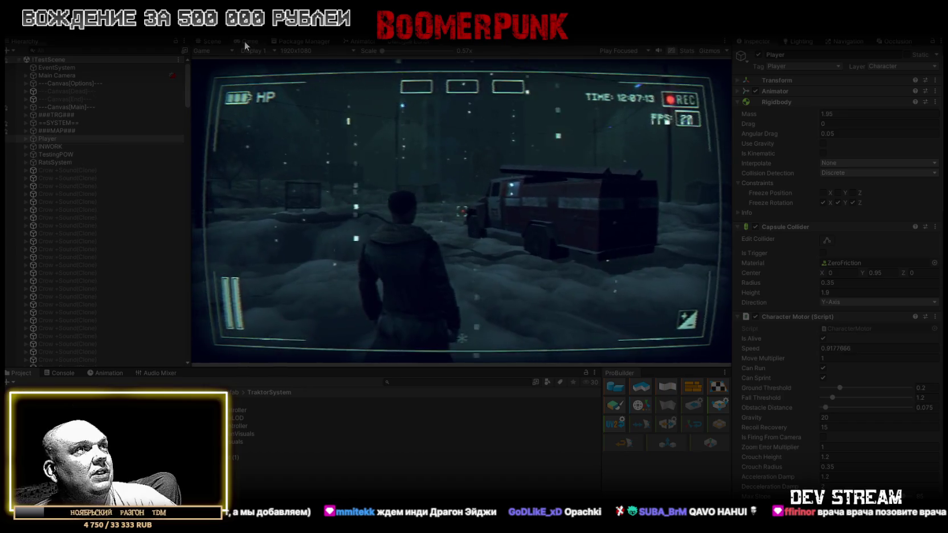
Maximize the Game view to look at the fire truck, then restore the layout and hide Console info messages.
key("shift+space")
key("e")
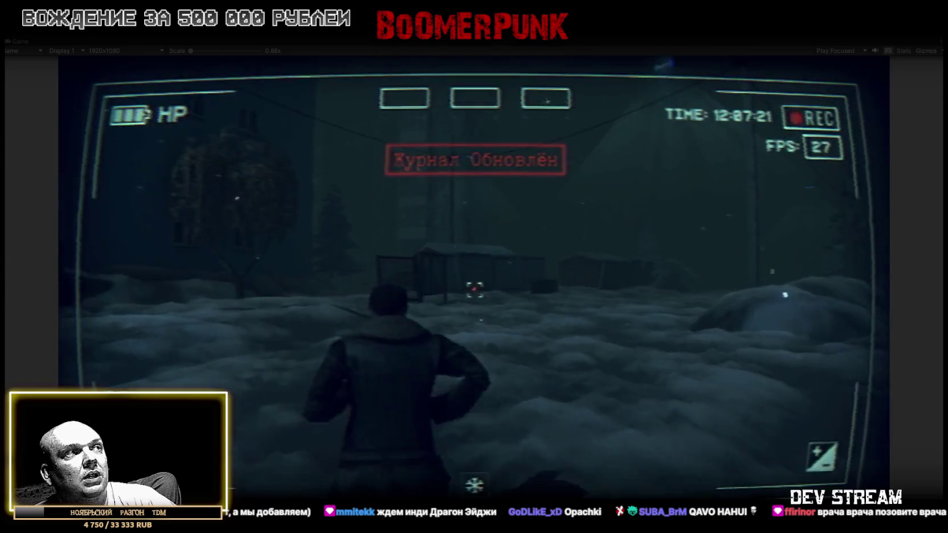
double_click(16, 46)
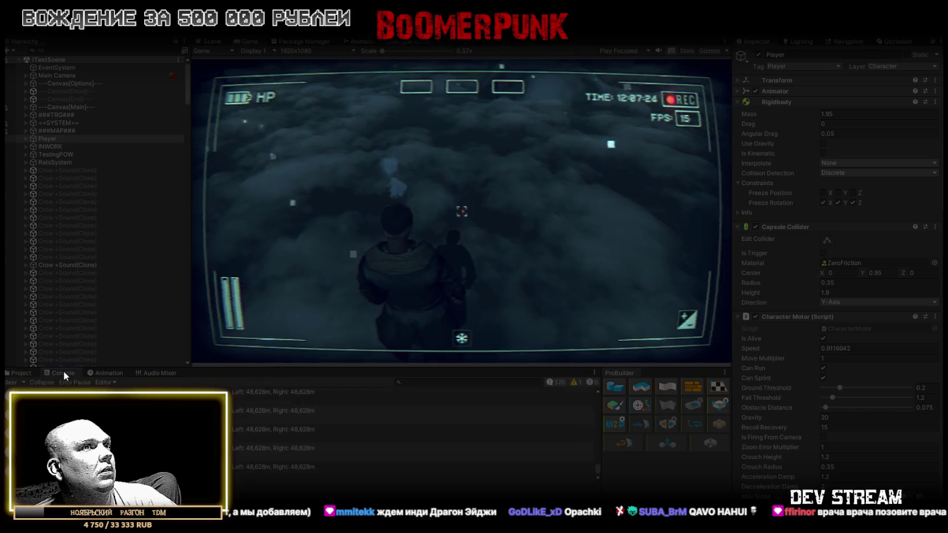
left_click(62, 371)
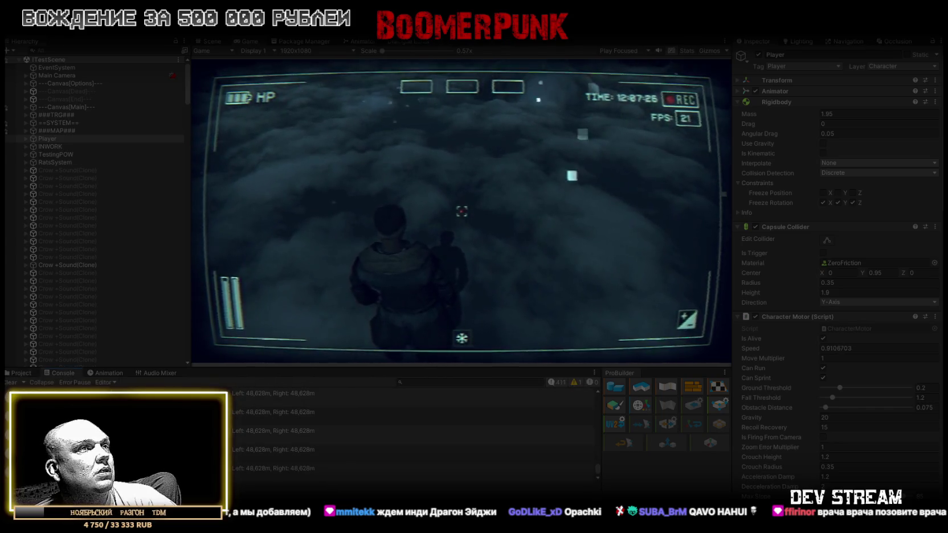
left_click(557, 383)
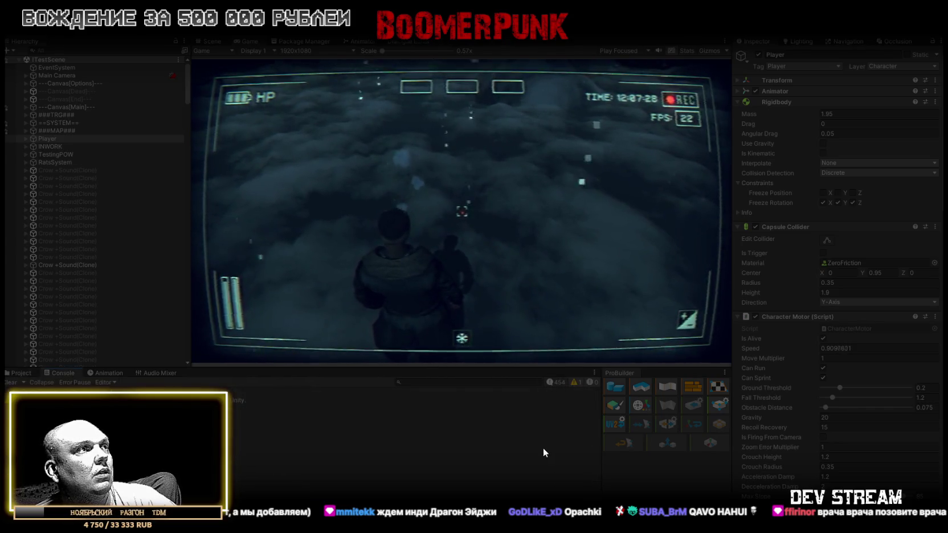
Play in the maximized Game view, open the in-game menu's Bag, then restore the full editor layout.
double_click(244, 39)
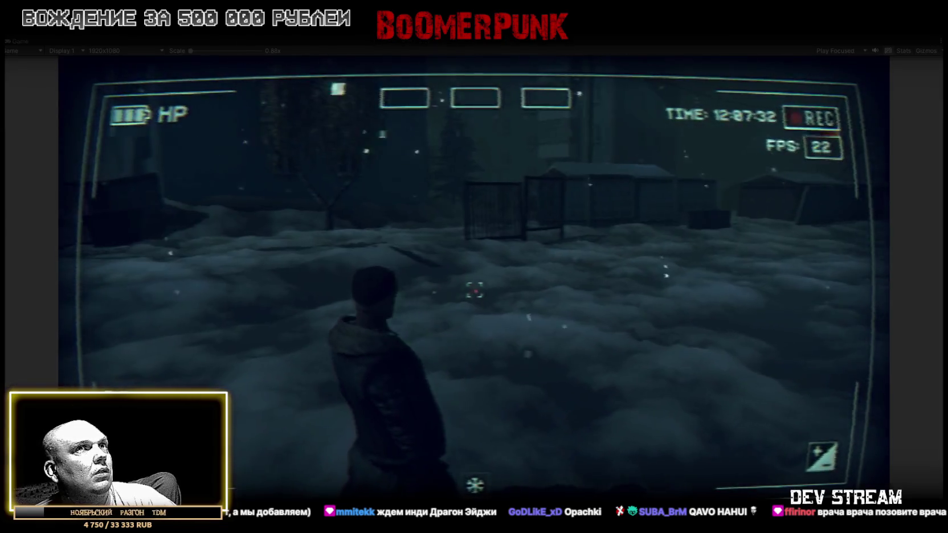
key("w")
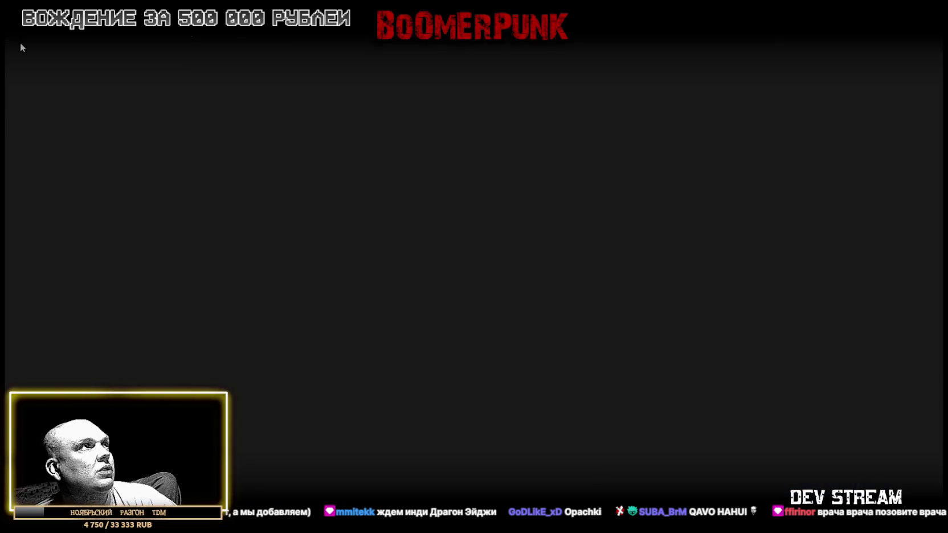
double_click(18, 40)
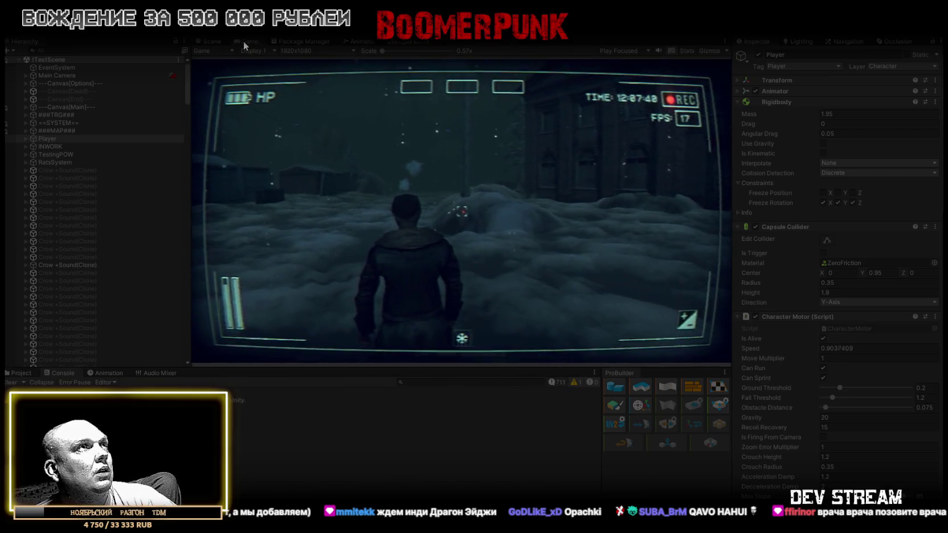
double_click(243, 41)
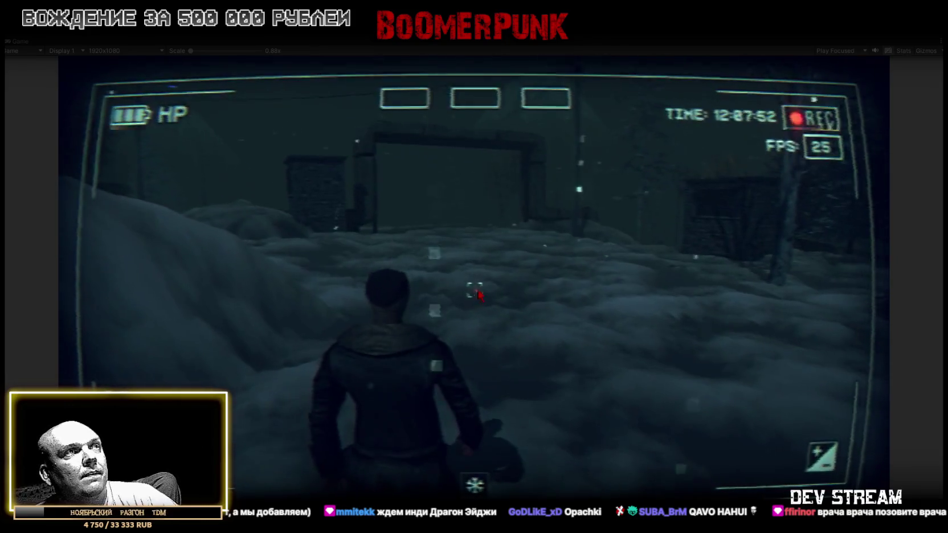
key("Escape")
left_click(551, 190)
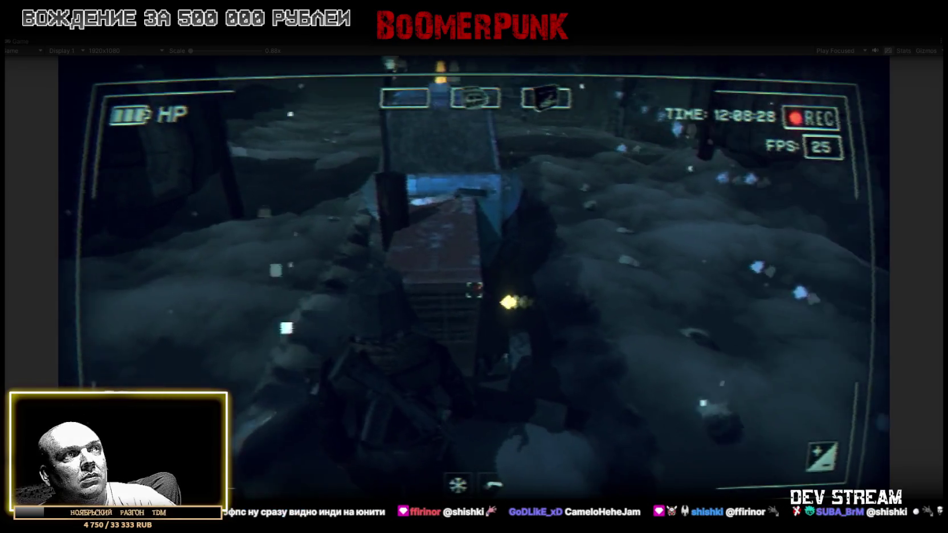
double_click(17, 42)
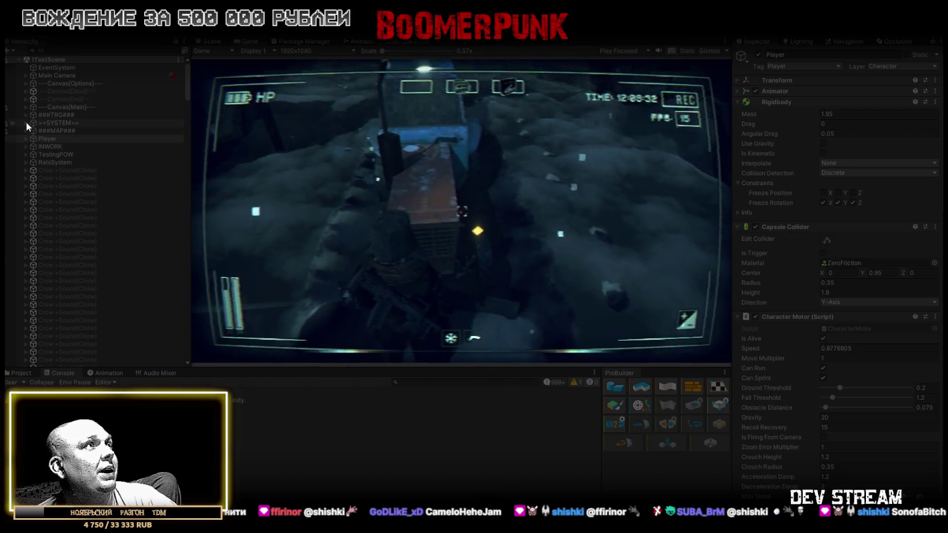
Set ==SYSTEM== > -TraktorTrafic > Traktor's Player Attitude to Aggressive and maximize the Game view.
left_click(26, 122)
left_click(65, 209)
left_click(32, 210)
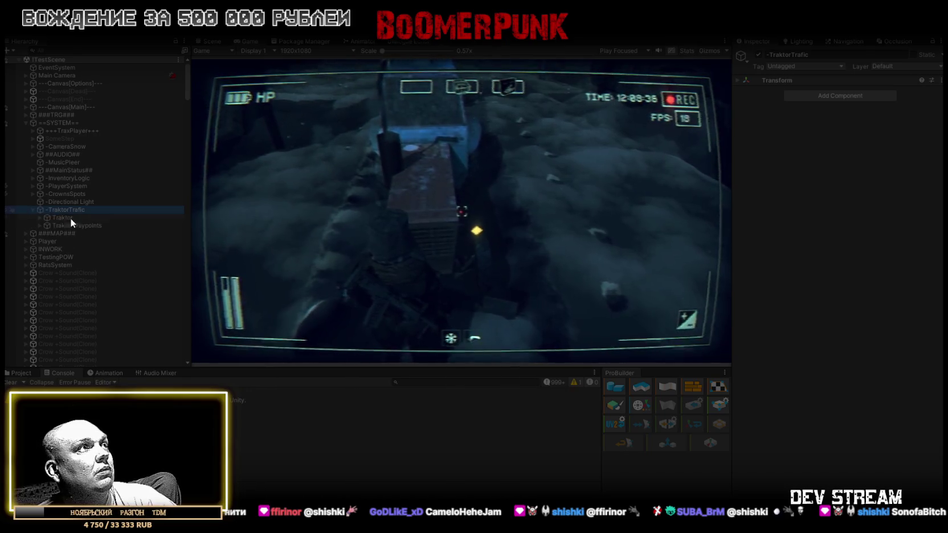
left_click(66, 217)
scroll(896, 399, "down", 4)
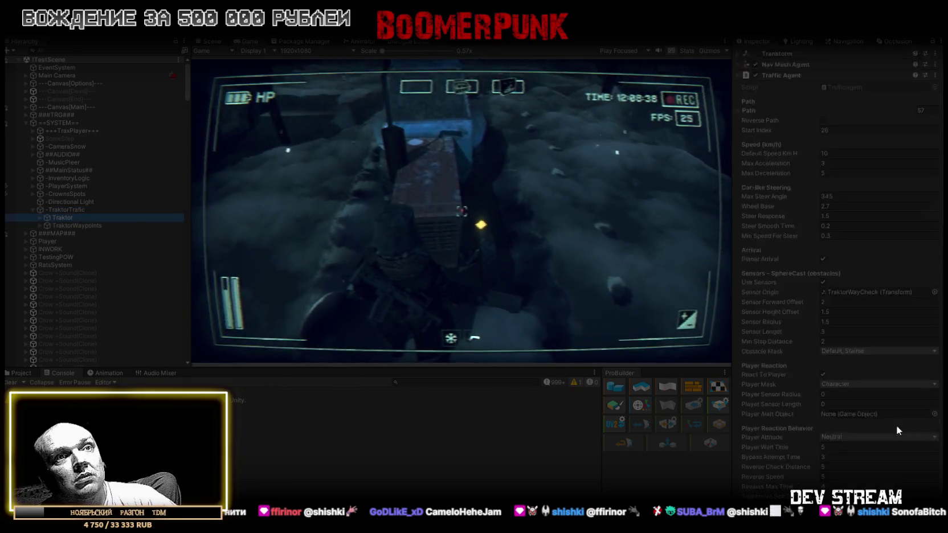
left_click(859, 355)
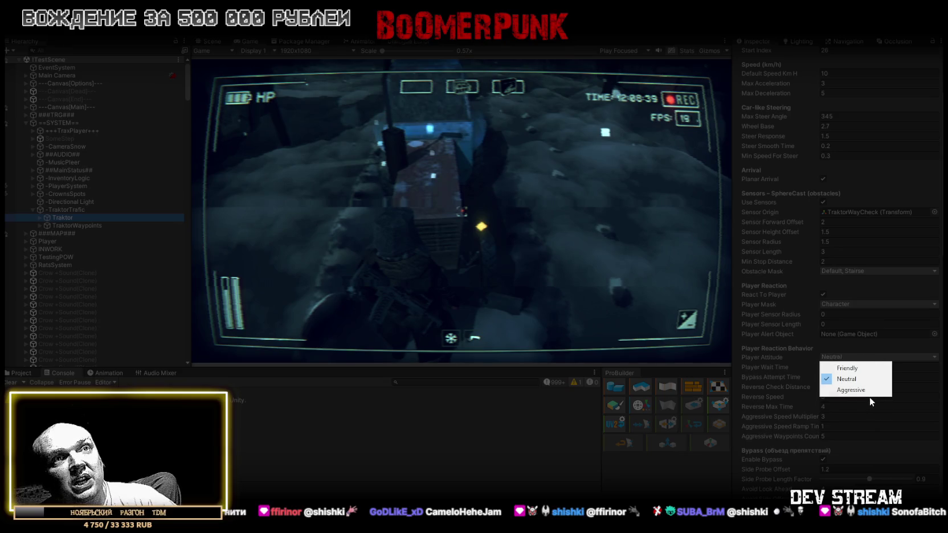
left_click(851, 390)
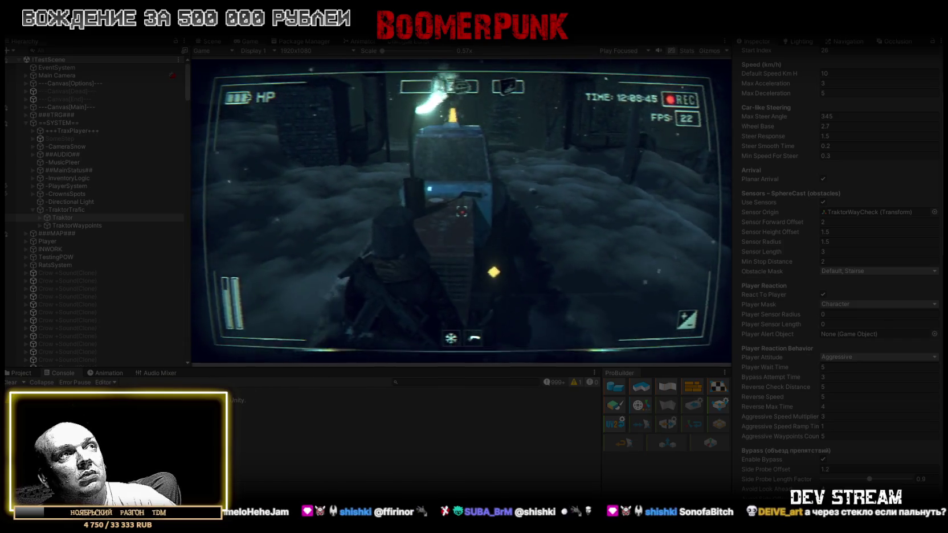
double_click(246, 40)
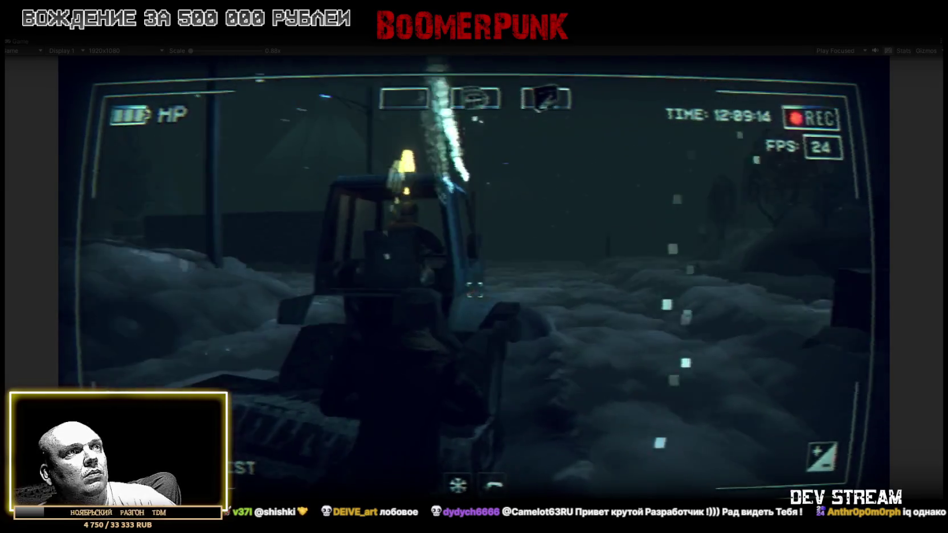
Walk the player forward to play-test the aggressive tractor.
key("w")
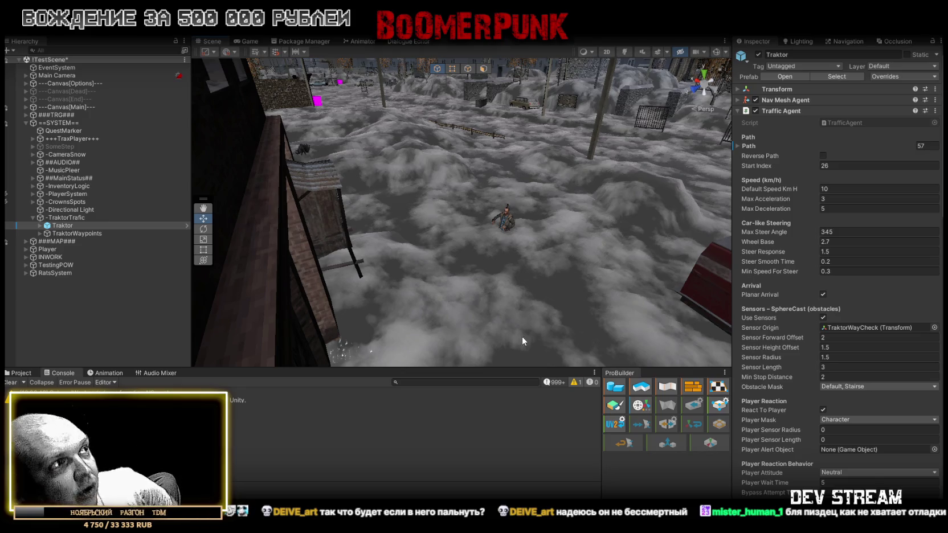
Clear the Console messages and switch to TrafficAgent.cs in Visual Studio.
left_click(8, 383)
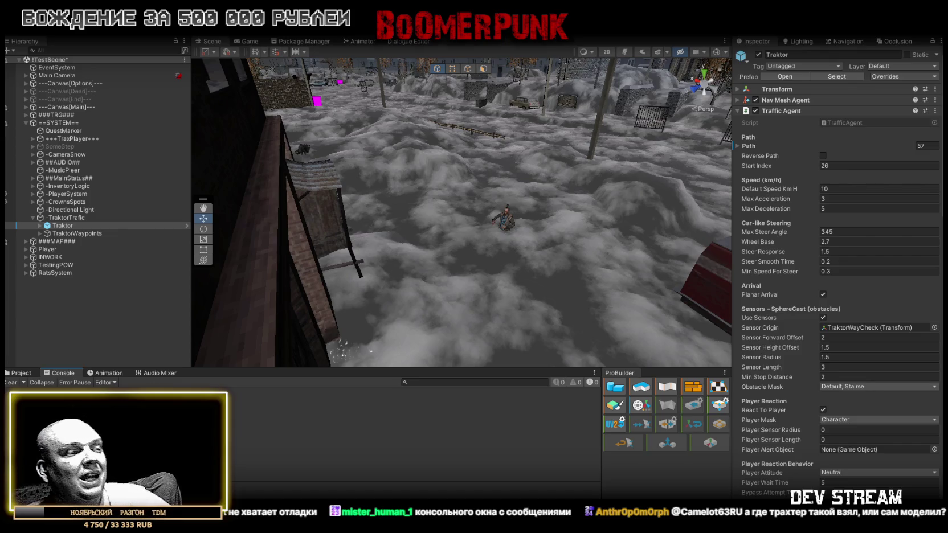
key("alt+Tab")
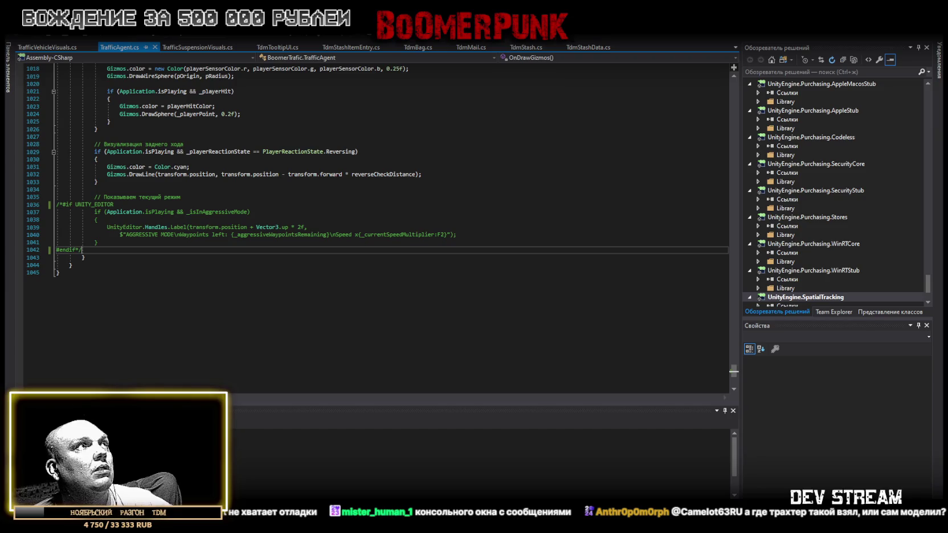
Review the OnDrawGizmos code in TrafficAgent.cs, then return to Unity.
key("alt+Tab")
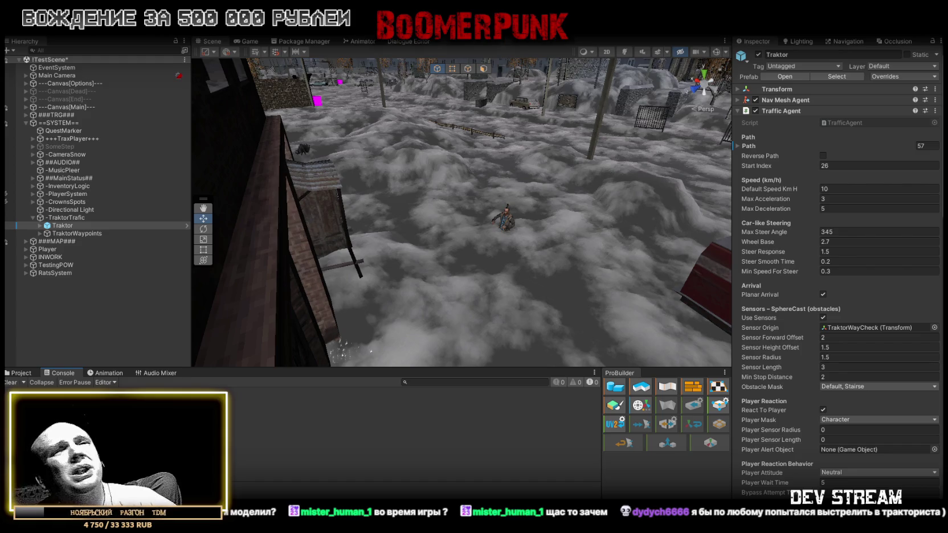
Save !TestScene with Ctrl+S.
key("ctrl+s")
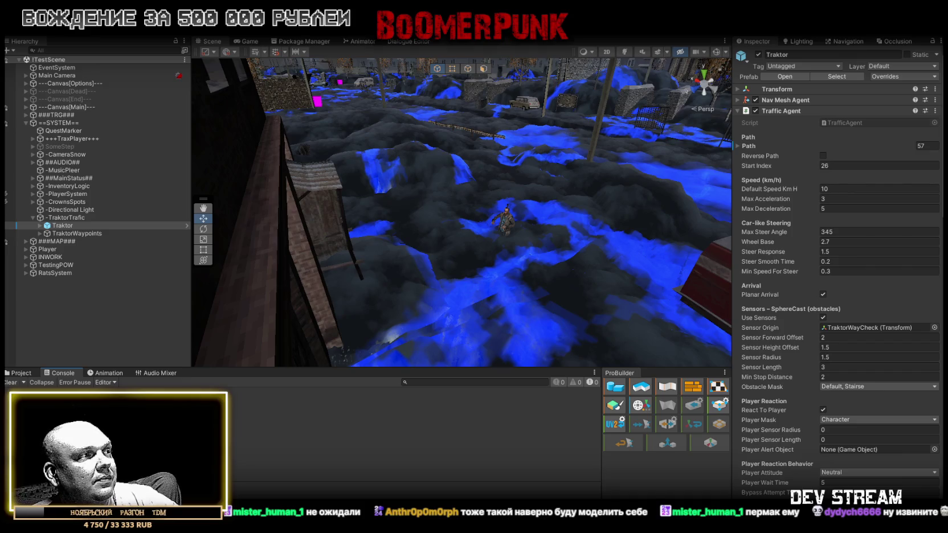
Orbit the Scene view across the snowy town, then bring up TrafficAgent.cs in Visual Studio.
mouse_move(495, 199)
left_mouse_down()
mouse_move(546, 190)
mouse_move(383, 196)
mouse_move(399, 216)
mouse_move(331, 227)
mouse_move(407, 190)
mouse_move(460, 205)
mouse_move(466, 219)
left_mouse_up()
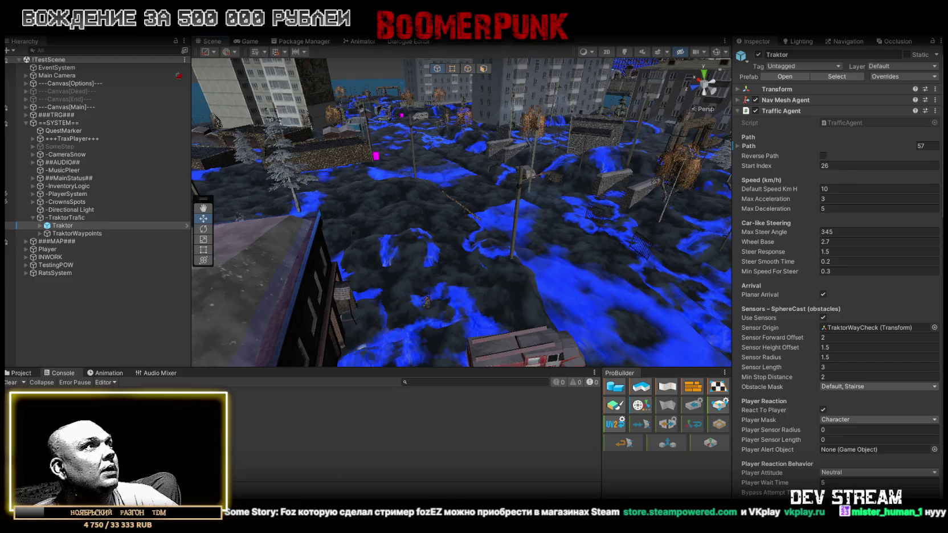
key("alt+Tab")
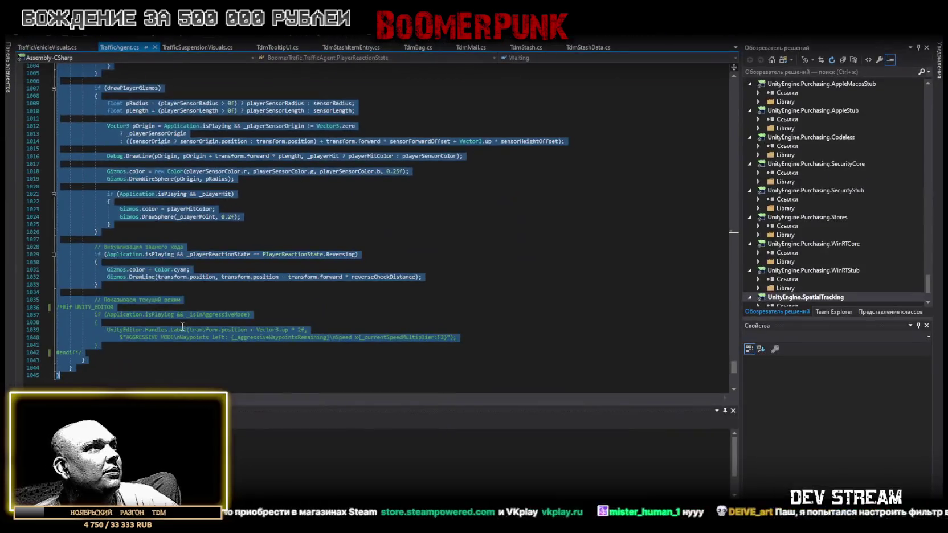
Review TrafficAgent.cs's OnDrawGizmos code, then return to the Traktor's Traffic Agent settings in Unity.
key("alt+Tab")
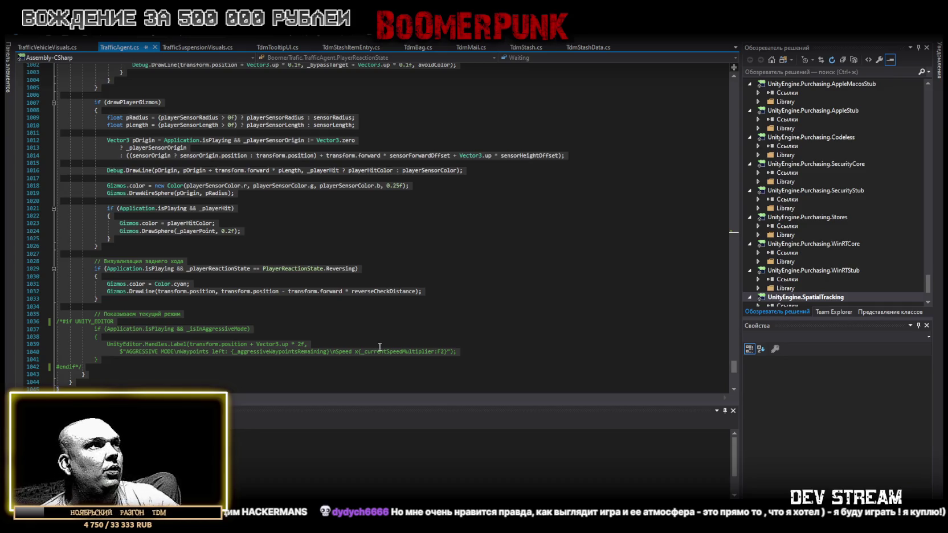
key("alt+Tab")
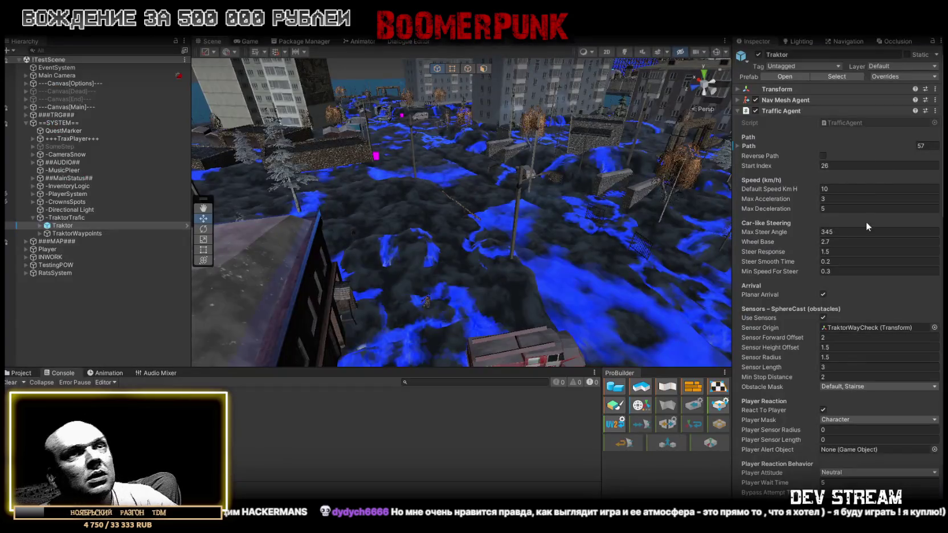
Under Player Reaction Behavior, use Copy Property Path on the Traktor's Player Wait Time field.
scroll(820, 210, "down", 5)
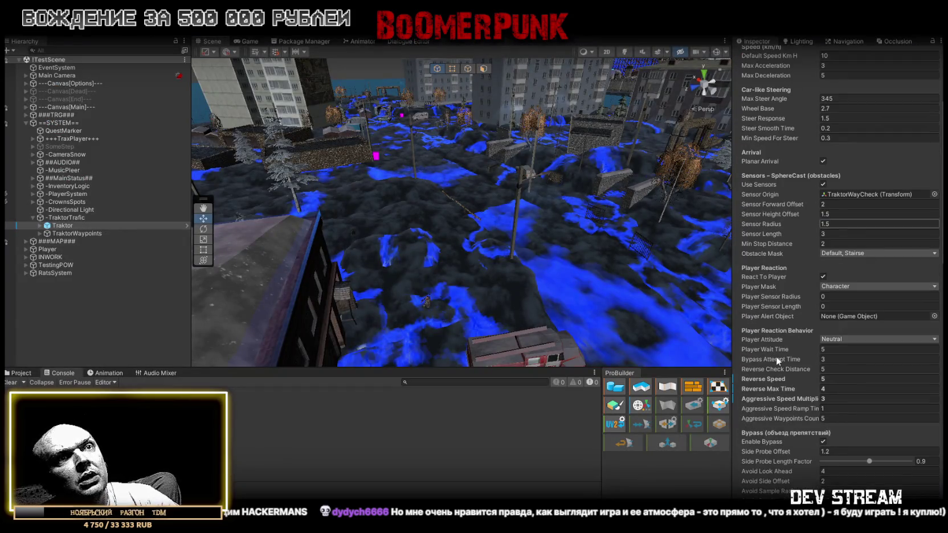
right_click(761, 348)
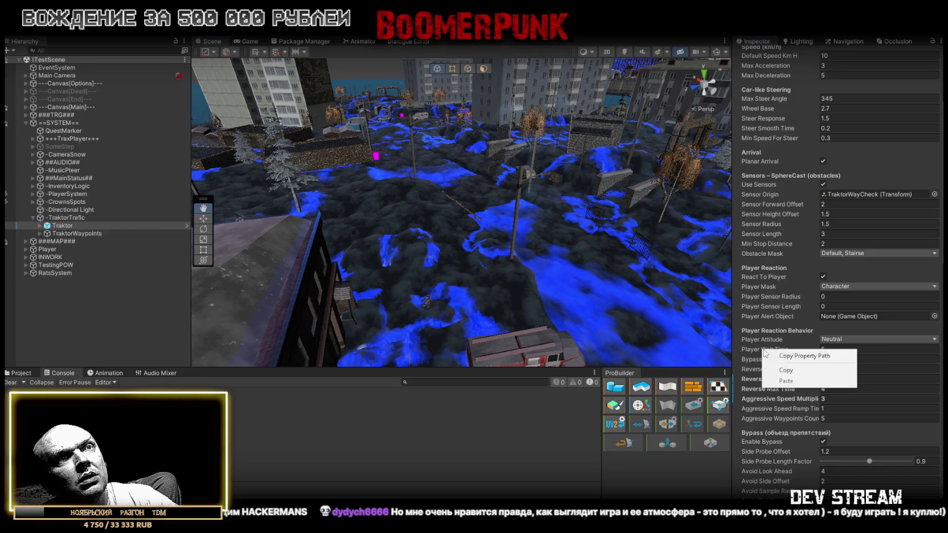
left_click(789, 357)
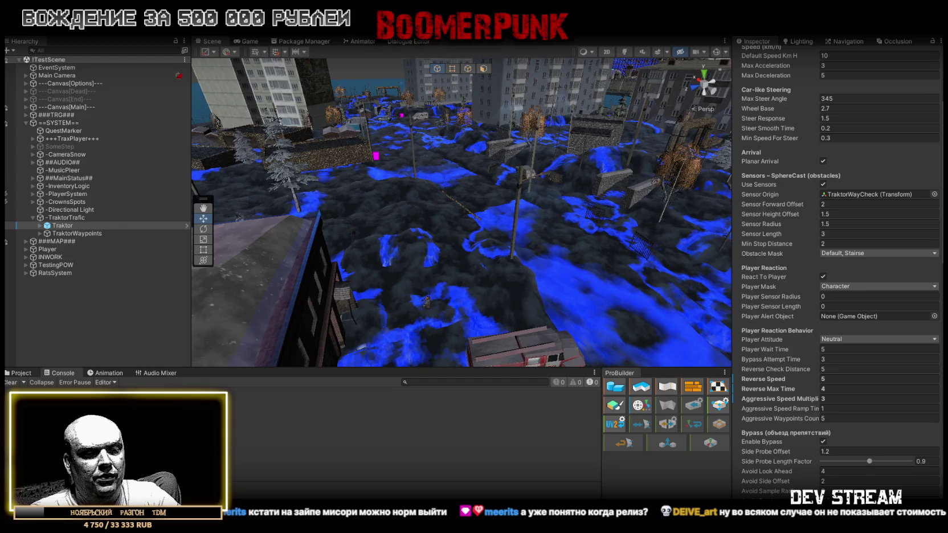
scroll(803, 410, "down", 10)
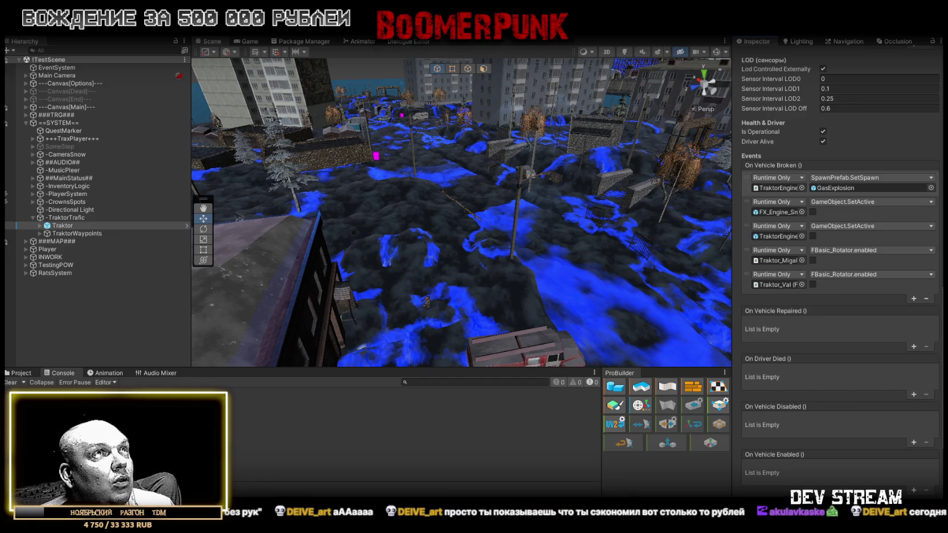
key("alt+Tab")
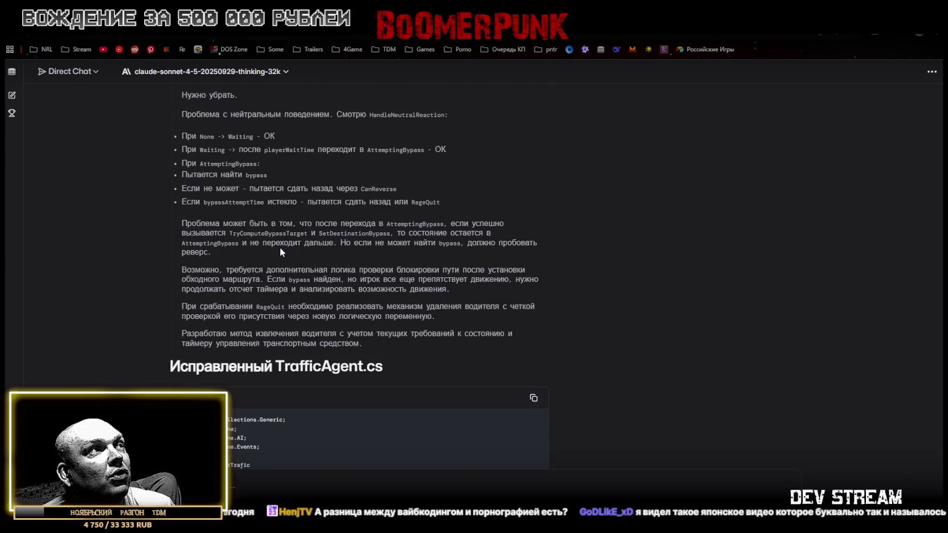
scroll(286, 265, "up", 5)
scroll(286, 265, "up", 3)
left_click(253, 343)
key("alt+Tab")
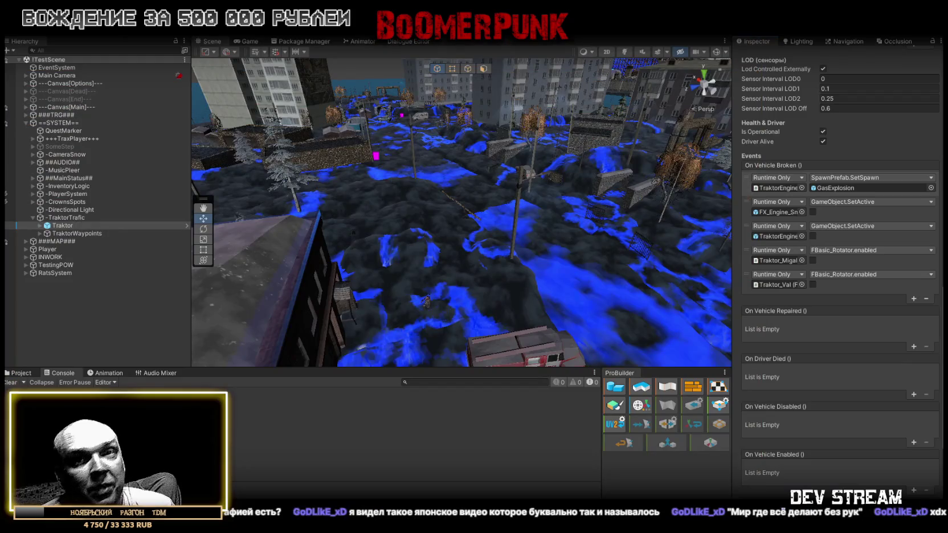